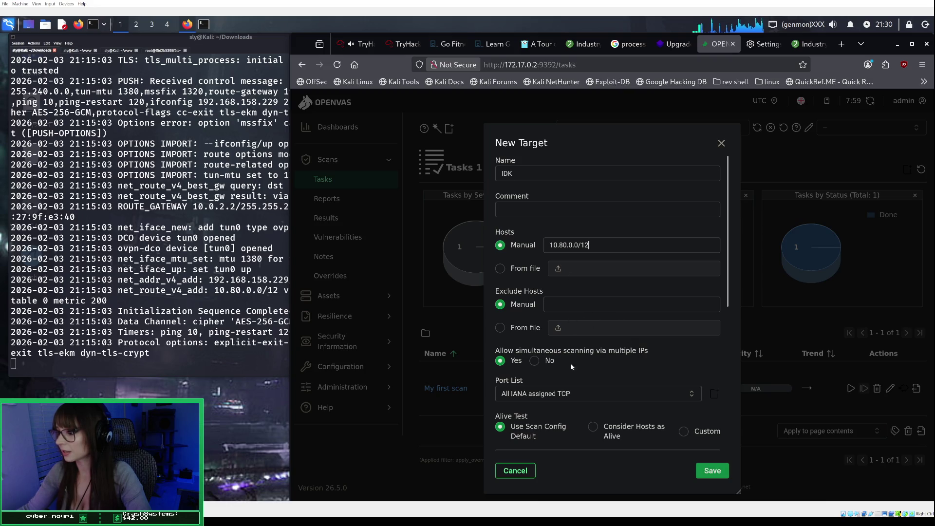
# Keep All IANA assigned TCP as the OpenVAS target's port list
pyautogui.click(568, 396)
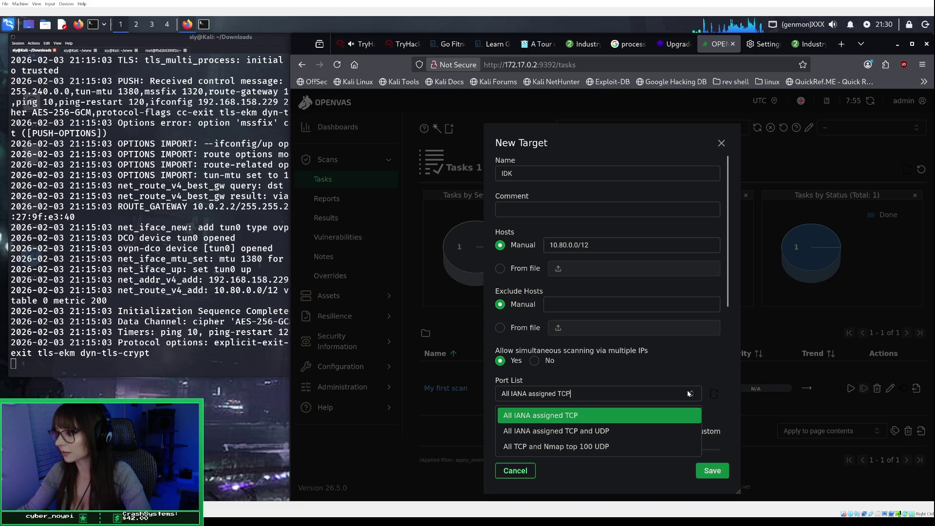
pyautogui.click(666, 351)
pyautogui.scroll(-3, 656, 386)
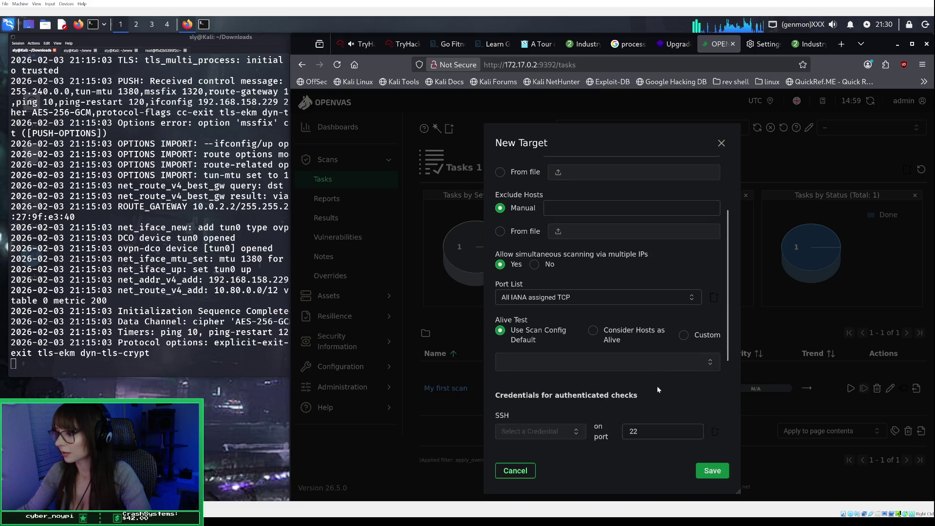
pyautogui.scroll(-2, 657, 385)
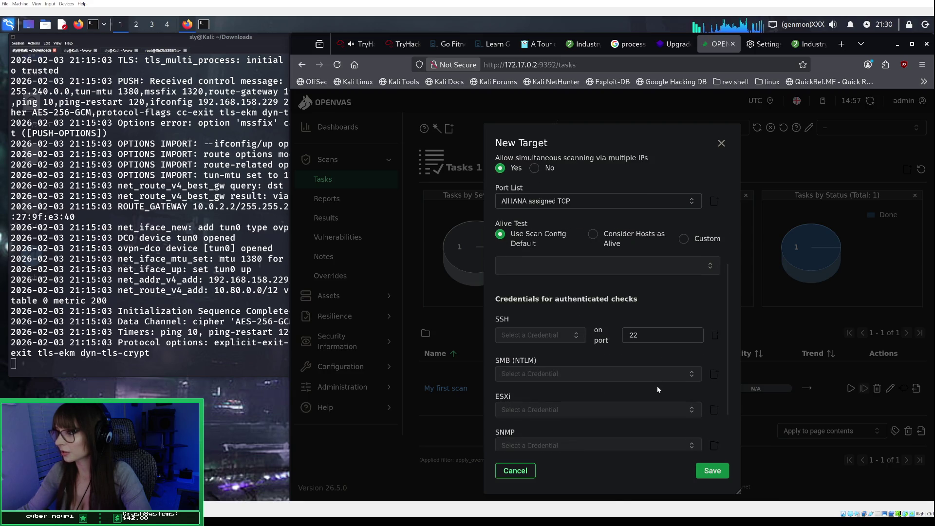
pyautogui.scroll(4, 656, 386)
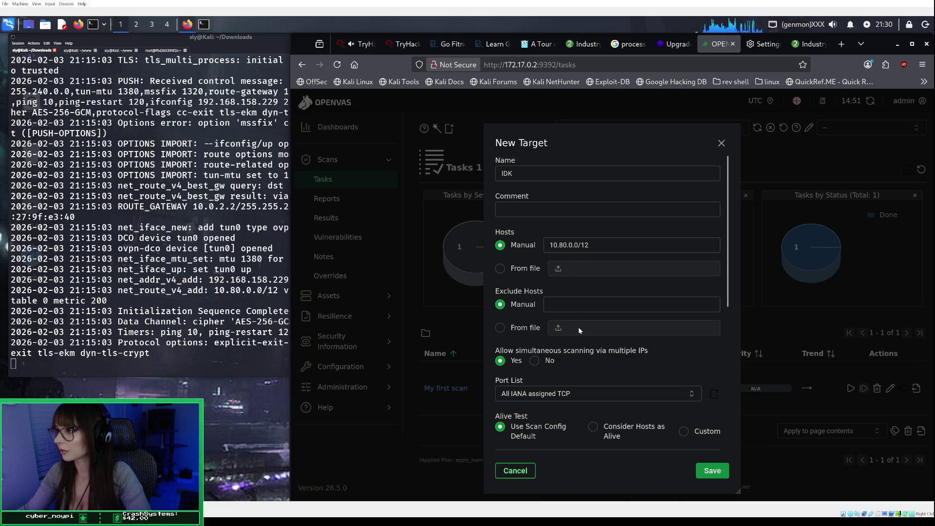
# Bring up the TryHackMe Task 6 Practical Exercise instructions
pyautogui.click(358, 43)
pyautogui.scroll(-5, 536, 259)
pyautogui.scroll(5, 535, 257)
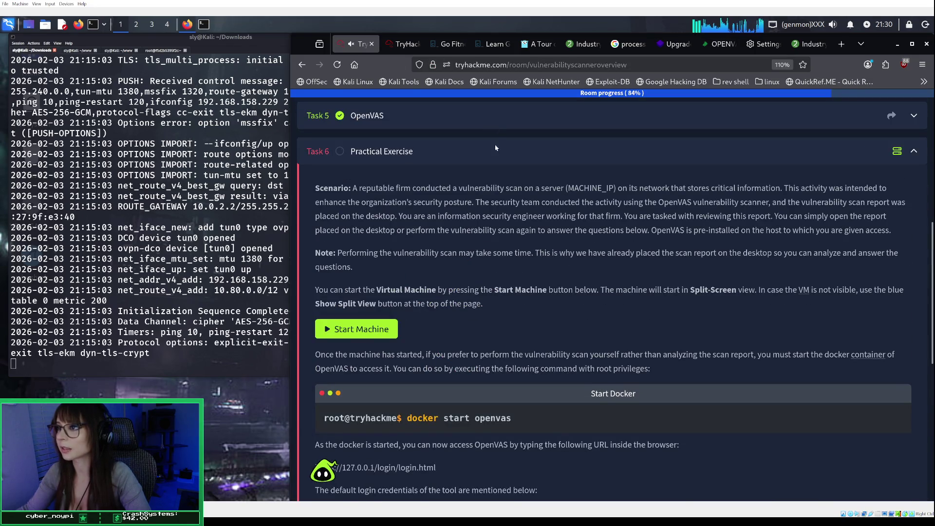
# Read the Task 5 OpenVAS walkthrough's New Target screenshots, comparing them with the OpenVAS form
pyautogui.click(493, 128)
pyautogui.scroll(-15, 511, 190)
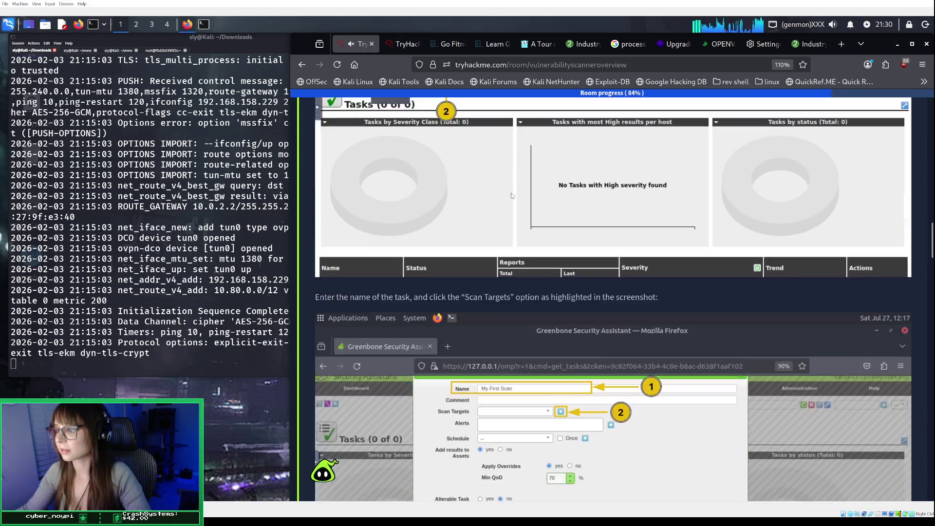
pyautogui.scroll(-10, 511, 196)
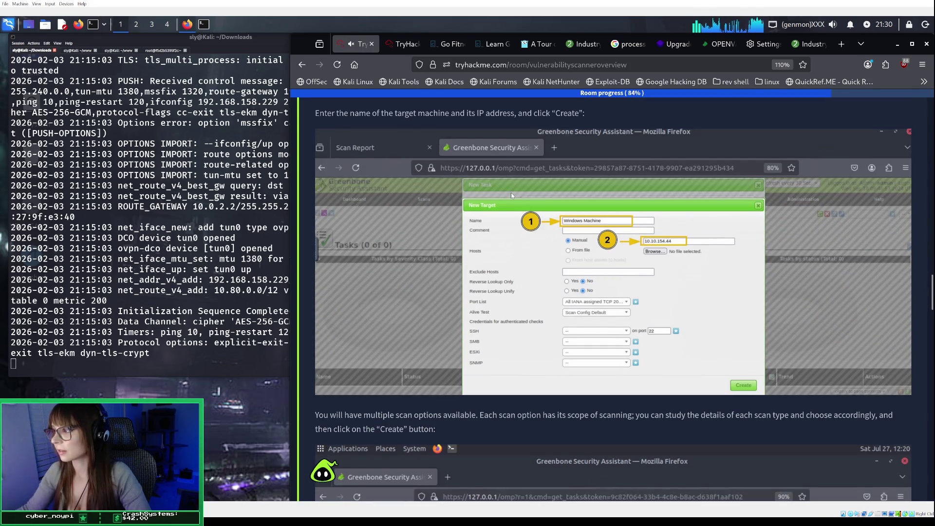
pyautogui.click(715, 46)
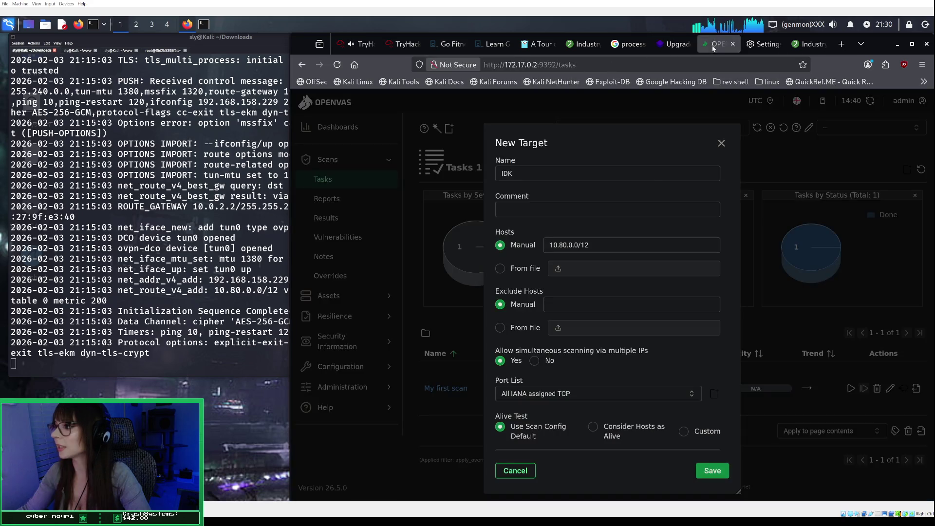
pyautogui.click(357, 44)
pyautogui.scroll(-3, 603, 233)
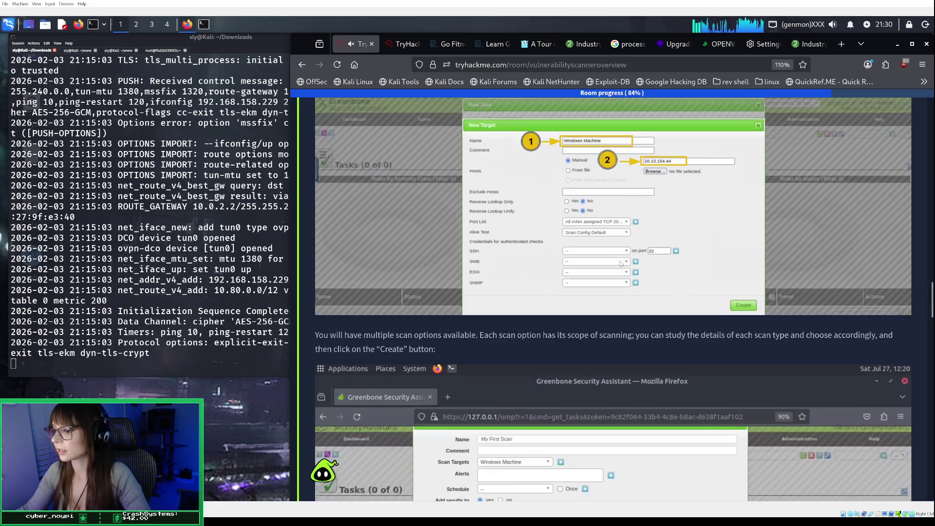
pyautogui.scroll(-3, 620, 263)
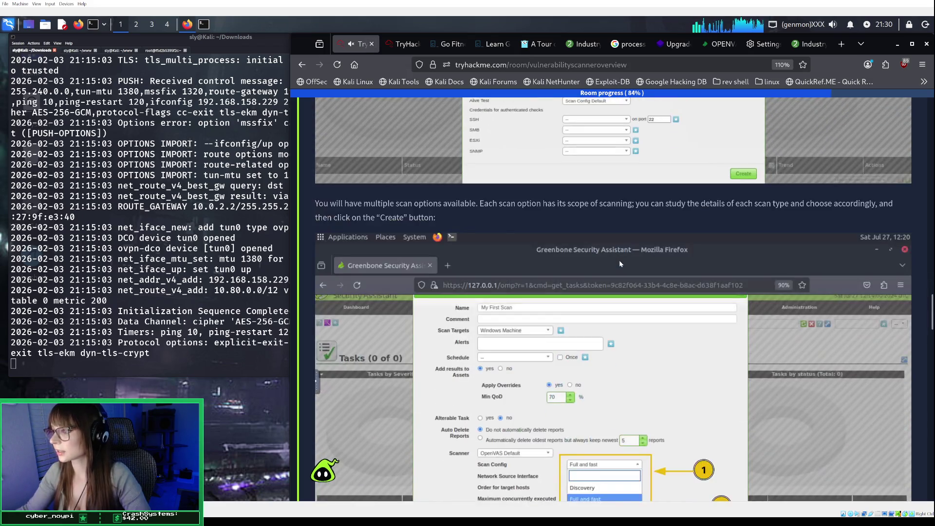
# Try saving target IDK in OpenVAS, which fails with a host error for 10.80.0.0/12
pyautogui.scroll(-3, 620, 163)
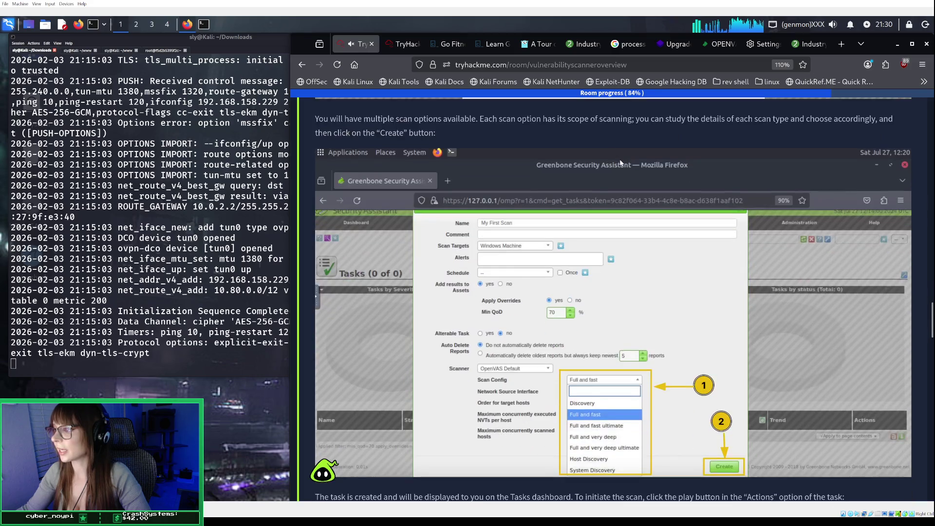
pyautogui.click(719, 44)
pyautogui.click(712, 471)
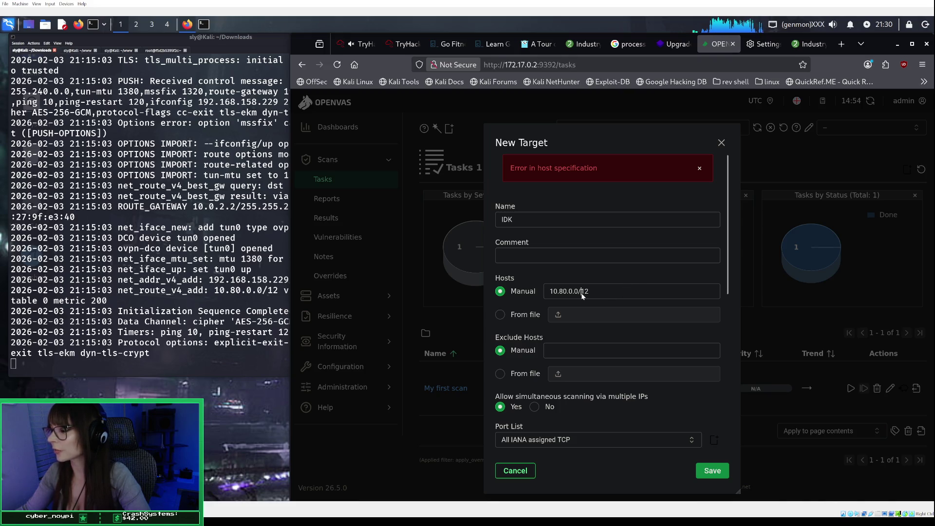
# Change target IDK's hosts from 10.80.0.0/12 to 10.80.0.0 and save it
pyautogui.press('BackSpace')
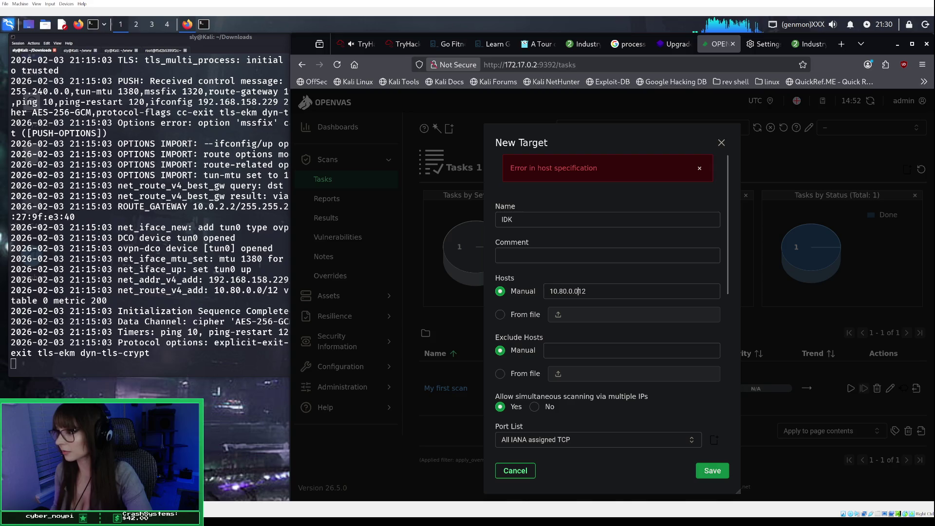
pyautogui.press('Delete')
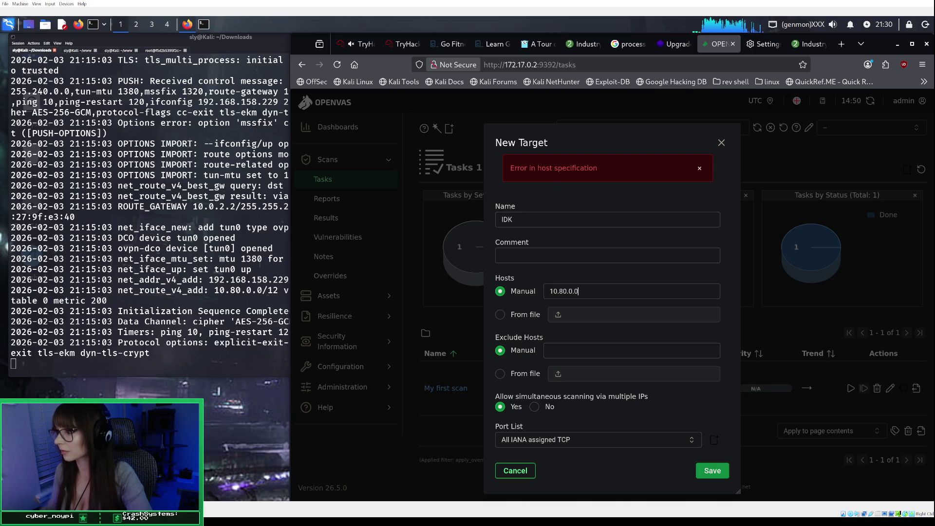
pyautogui.click(572, 255)
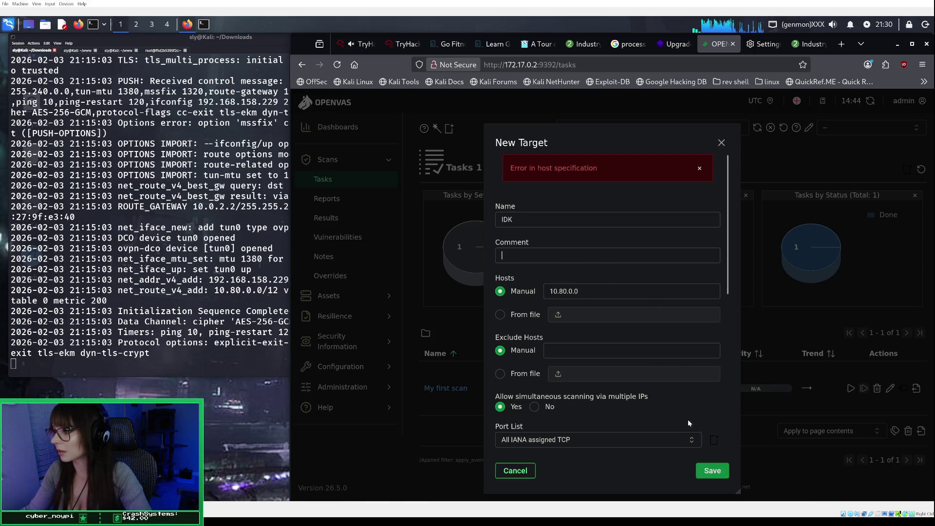
pyautogui.click(707, 471)
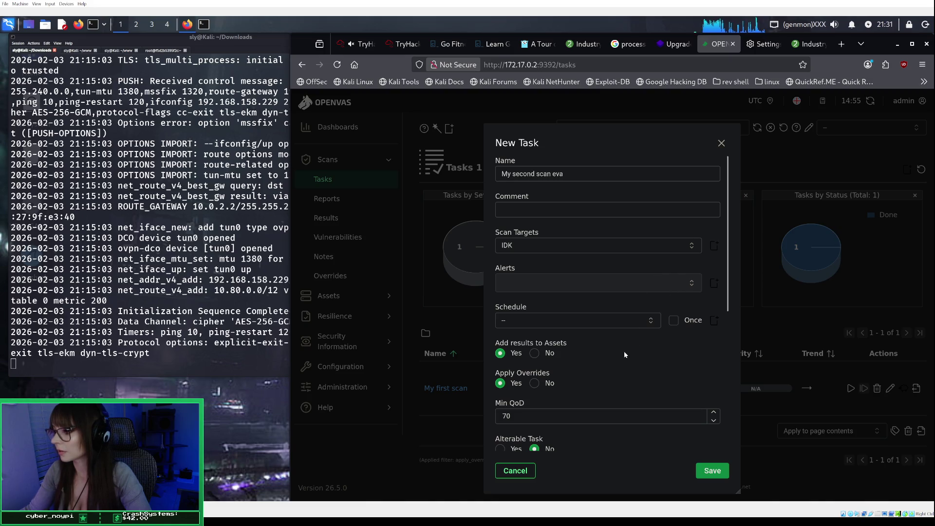
# Save task 'My second scan eva' with Full and fast config on target IDK and start it
pyautogui.scroll(-2, 623, 351)
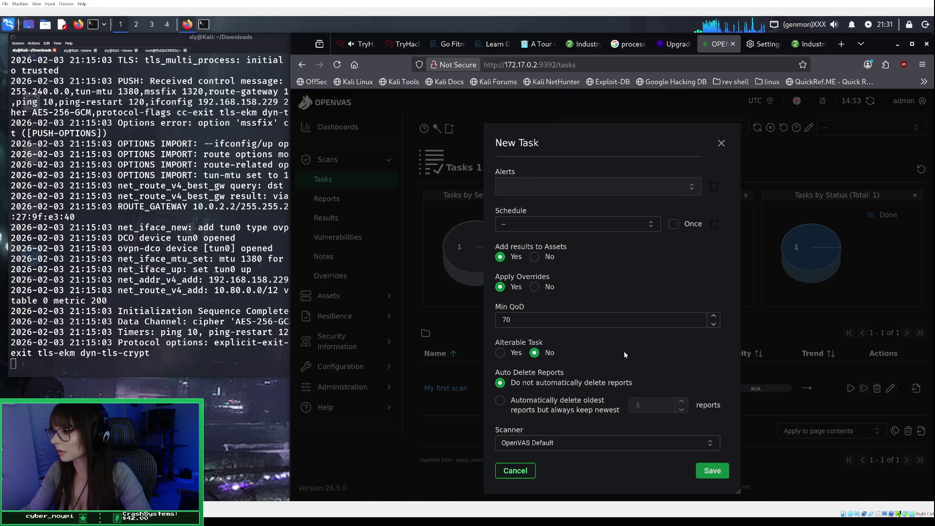
pyautogui.scroll(-2, 624, 352)
pyautogui.scroll(-1, 623, 351)
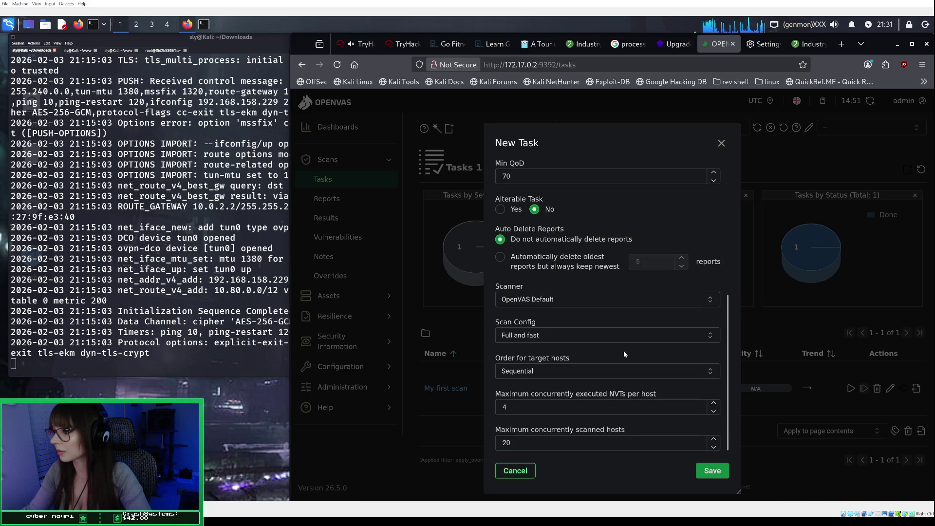
pyautogui.click(715, 472)
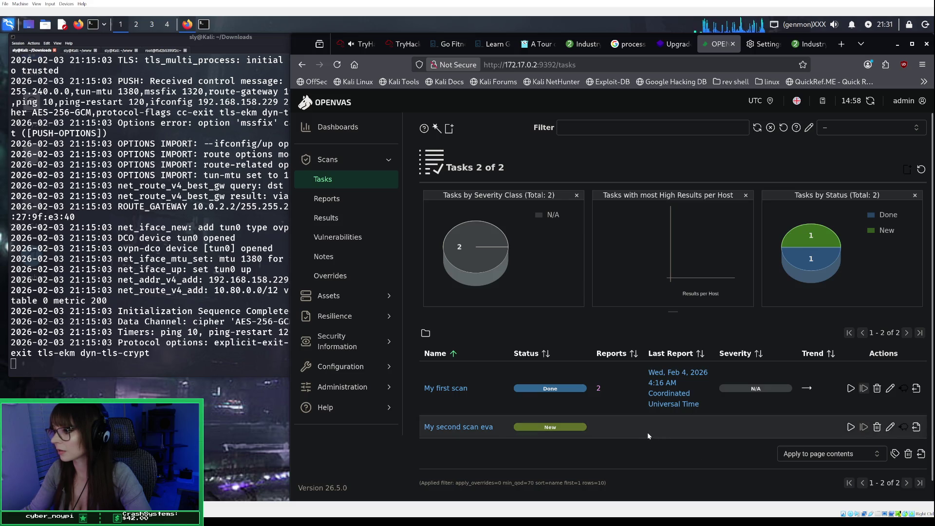
pyautogui.click(850, 428)
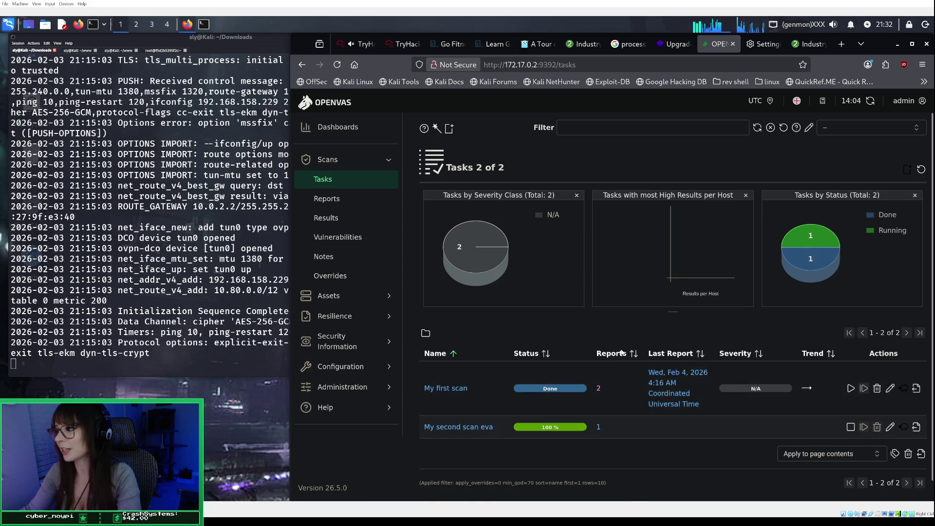
# Wait until 'My second scan eva' is Done with one report, then expand its row
pyautogui.scroll(-1, 620, 350)
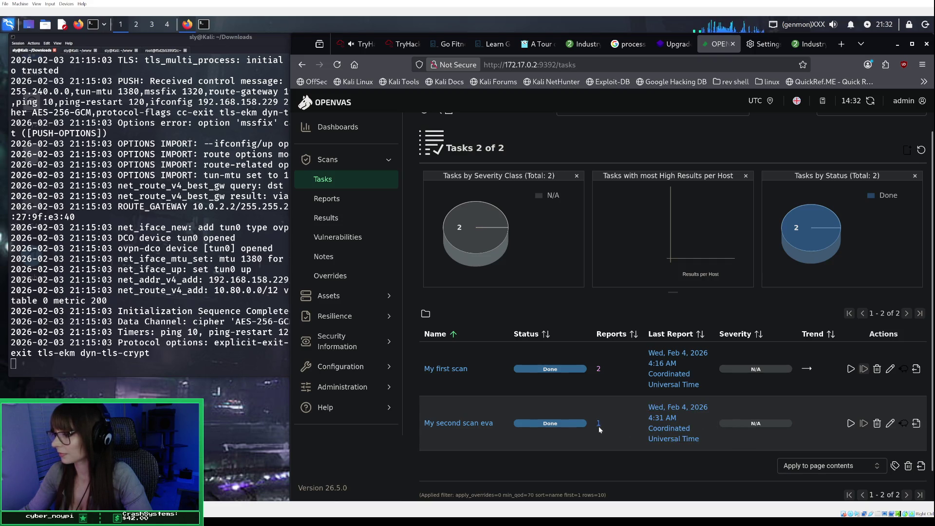
pyautogui.click(485, 421)
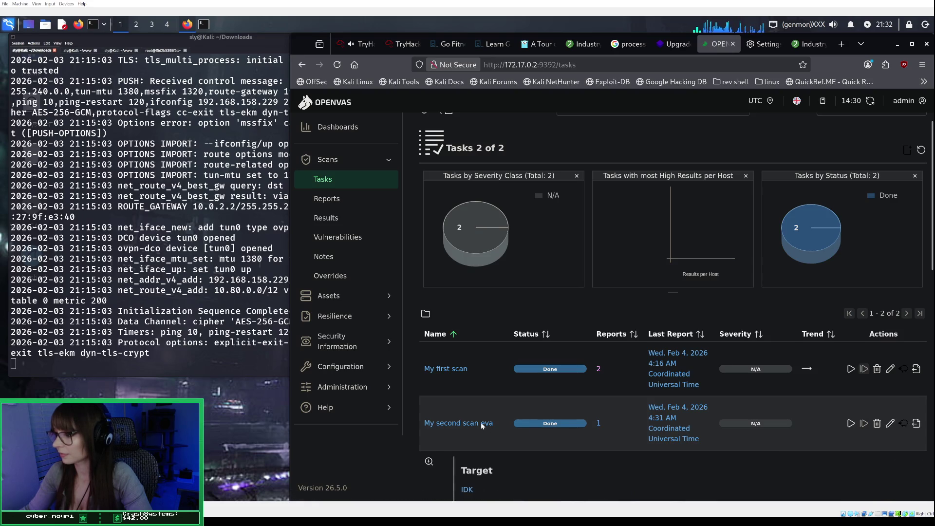
# Open the details page of 'My second scan eva', showing target IDK and Full and fast config
pyautogui.scroll(-2, 488, 417)
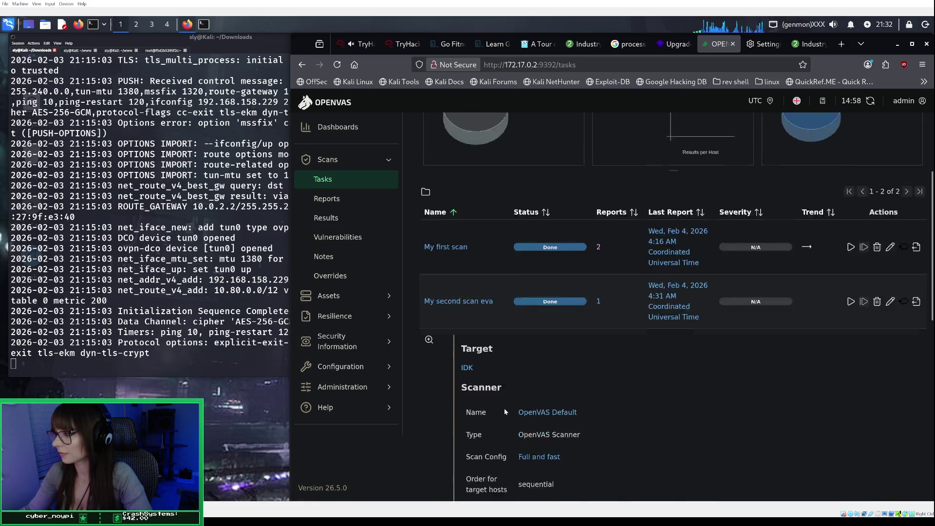
pyautogui.scroll(-3, 506, 409)
pyautogui.scroll(-2, 504, 407)
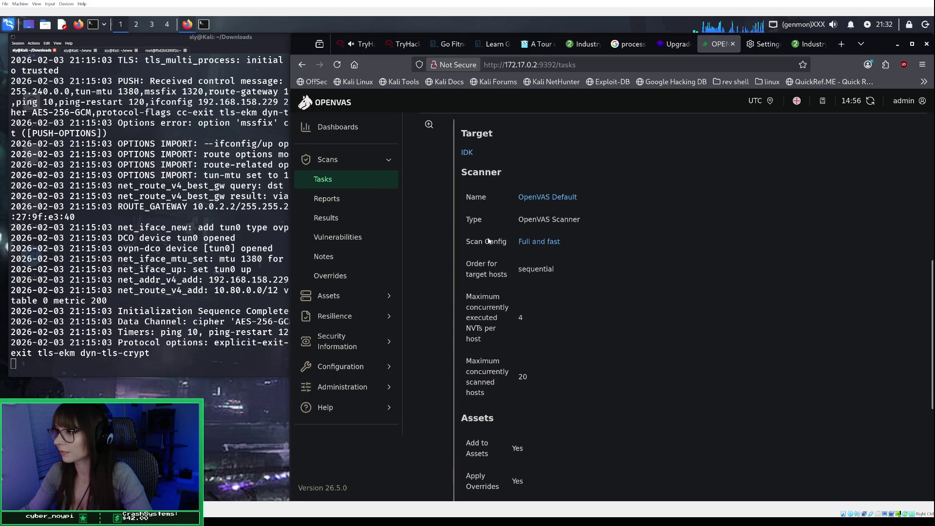
pyautogui.click(430, 127)
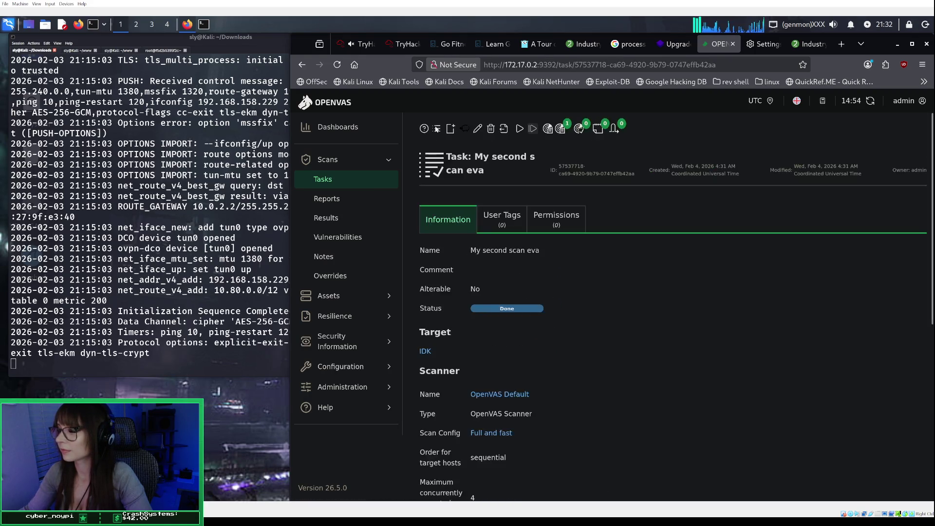
pyautogui.scroll(-5, 590, 269)
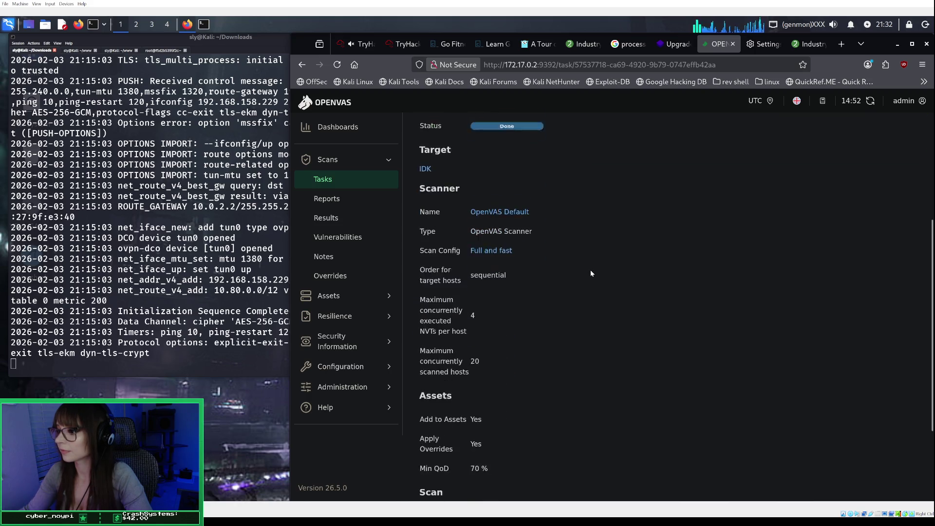
pyautogui.scroll(-1, 590, 269)
pyautogui.scroll(3, 590, 269)
pyautogui.scroll(3, 590, 270)
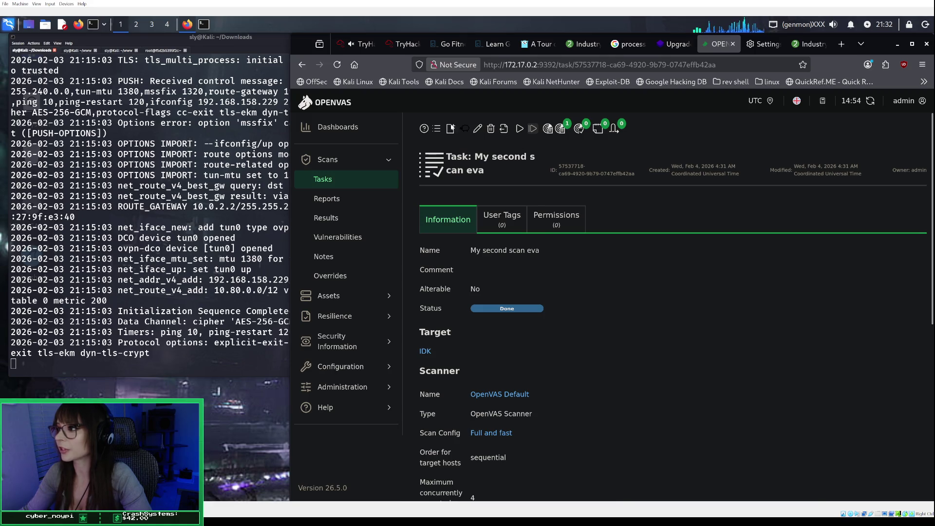
# Expand TryHackMe's Task 6 Practical Exercise so its lab VM starts initializing in split view
pyautogui.click(360, 49)
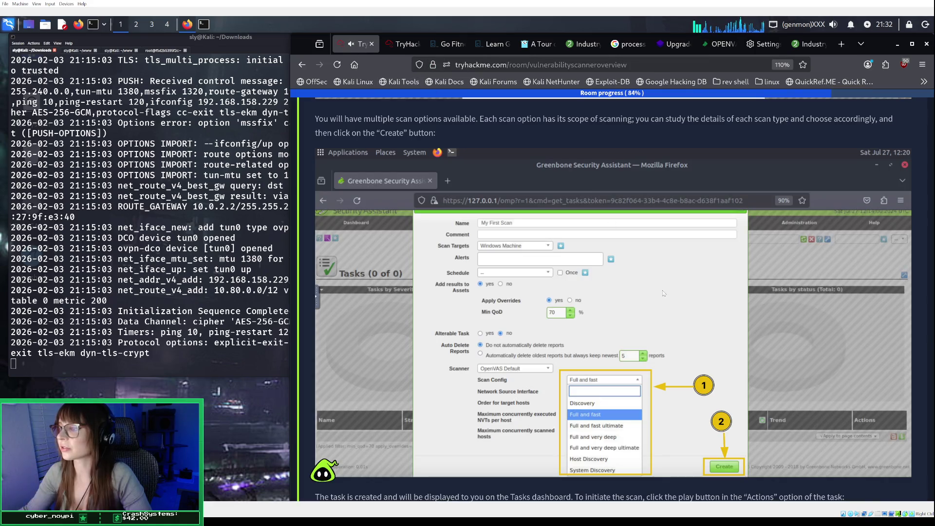
pyautogui.scroll(-10, 664, 289)
pyautogui.scroll(-10, 661, 297)
pyautogui.scroll(-8, 662, 296)
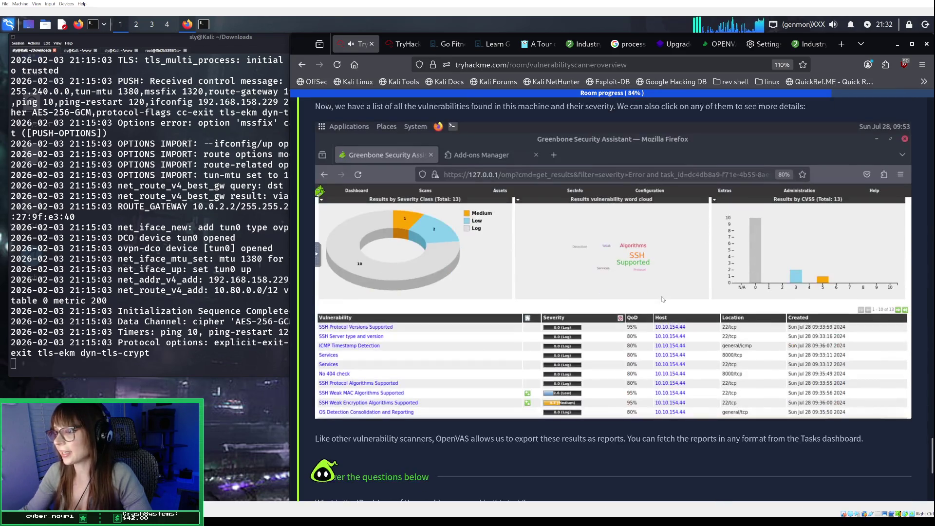
pyautogui.scroll(3, 498, 179)
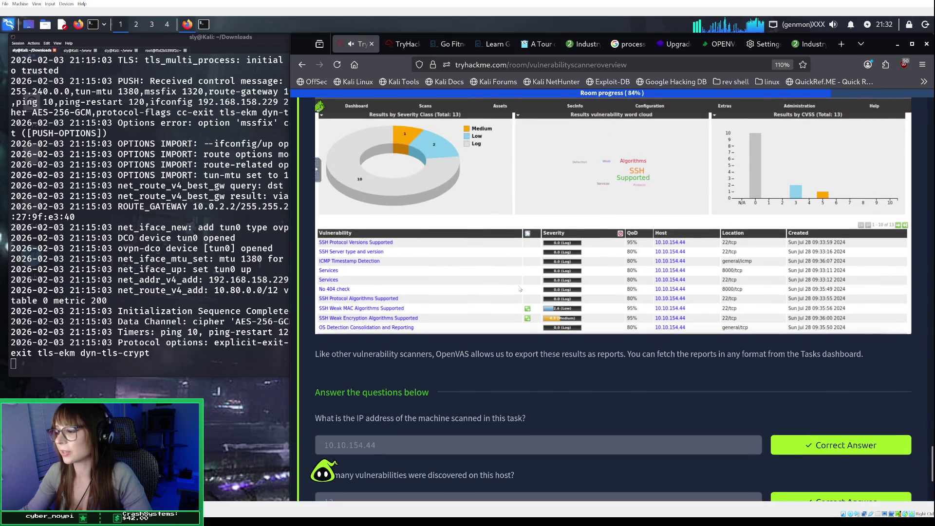
pyautogui.scroll(-2, 518, 288)
pyautogui.scroll(-5, 518, 291)
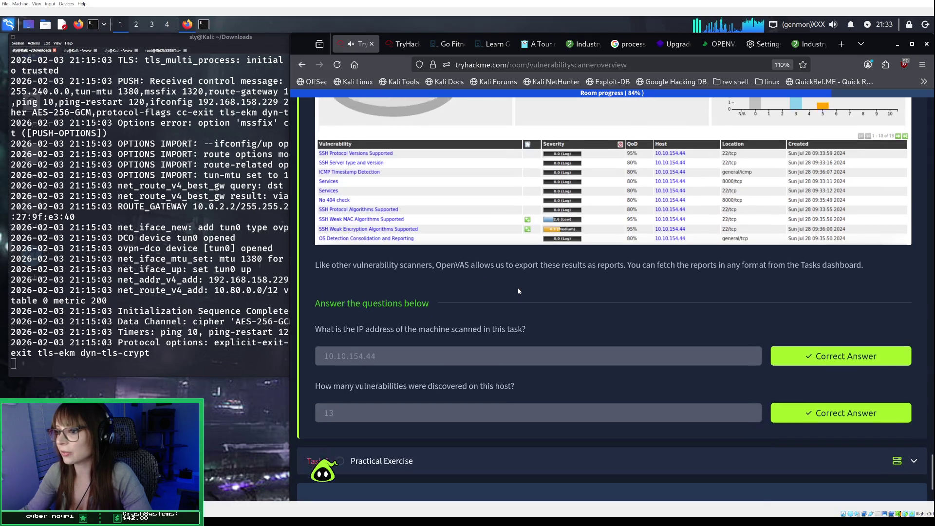
pyautogui.click(474, 352)
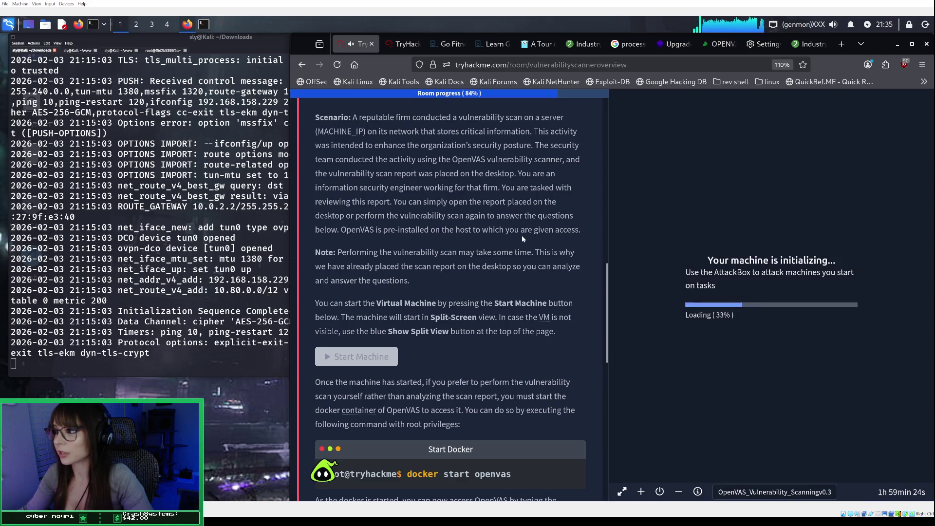
pyautogui.scroll(-1, 535, 239)
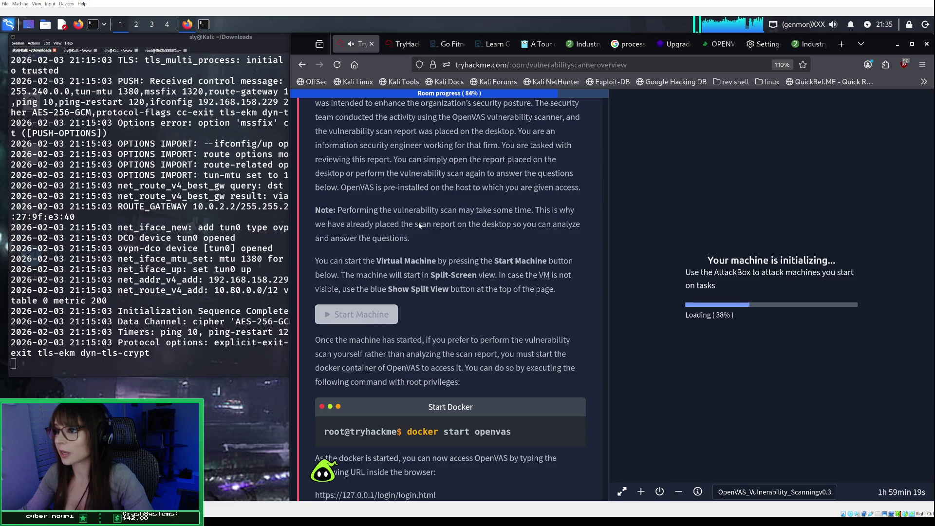
# Read the Practical Exercise text while the VM boots, then open a terminal on its desktop
pyautogui.scroll(-1, 420, 225)
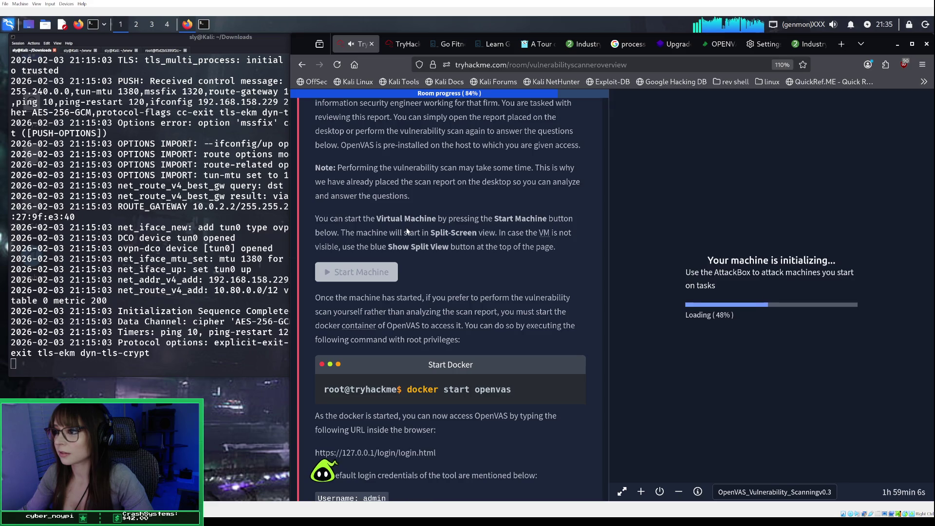
pyautogui.scroll(-3, 407, 231)
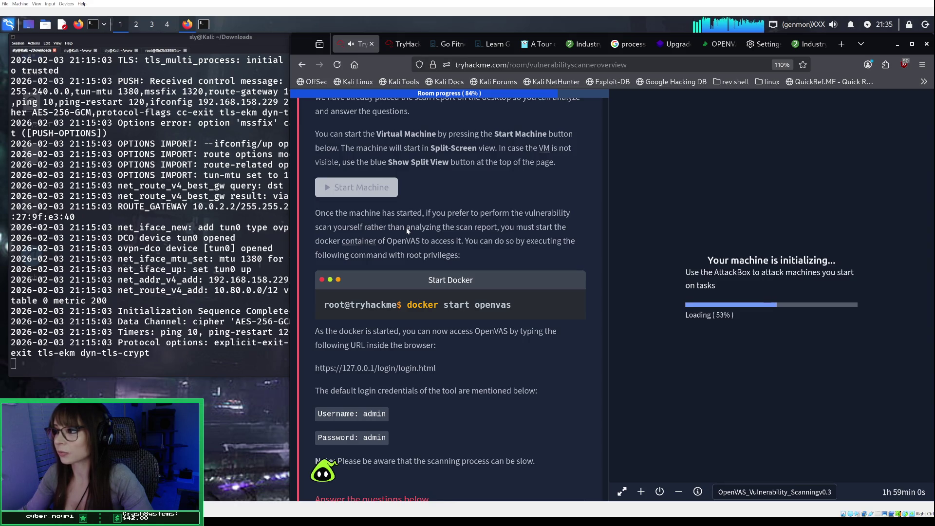
pyautogui.scroll(-1, 407, 231)
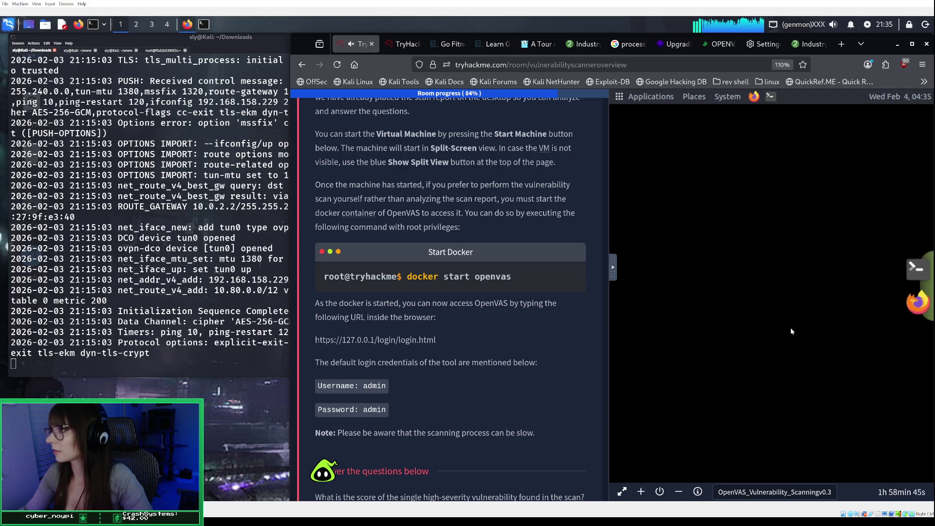
pyautogui.click(909, 271)
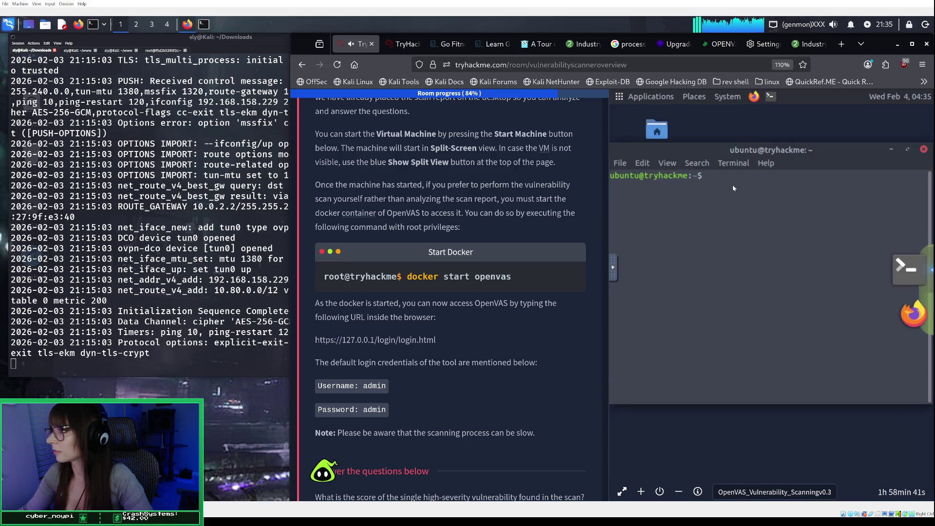
# Run 'docker start openvas' in the VM terminal, which is refused with permission denied
pyautogui.write('docker start')
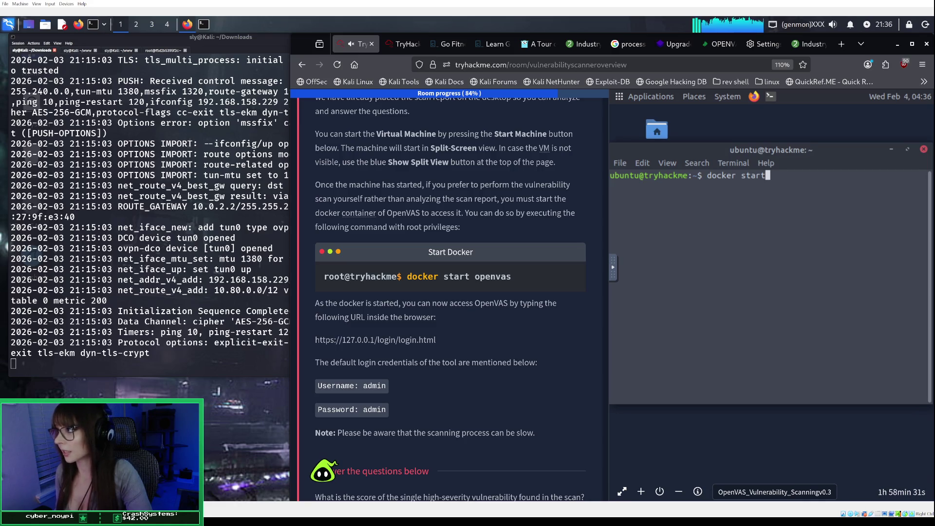
pyautogui.write(' open')
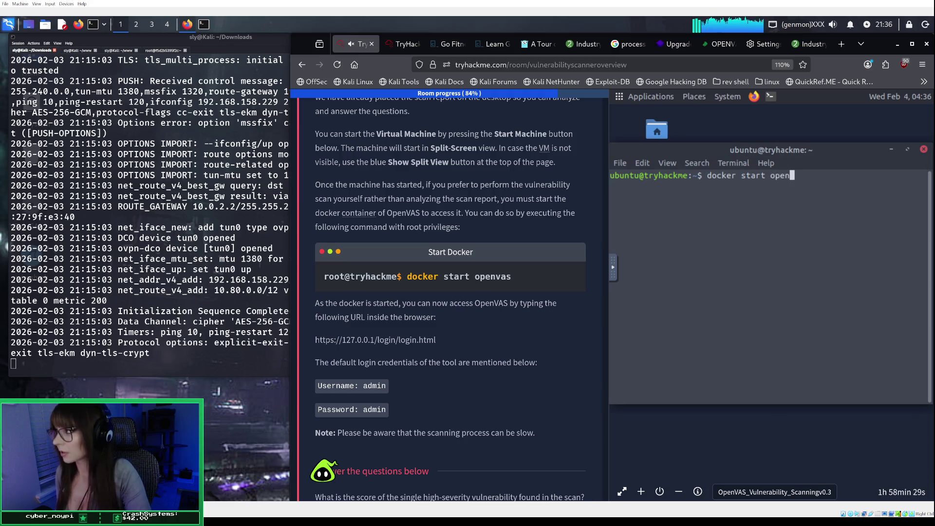
pyautogui.write('vas')
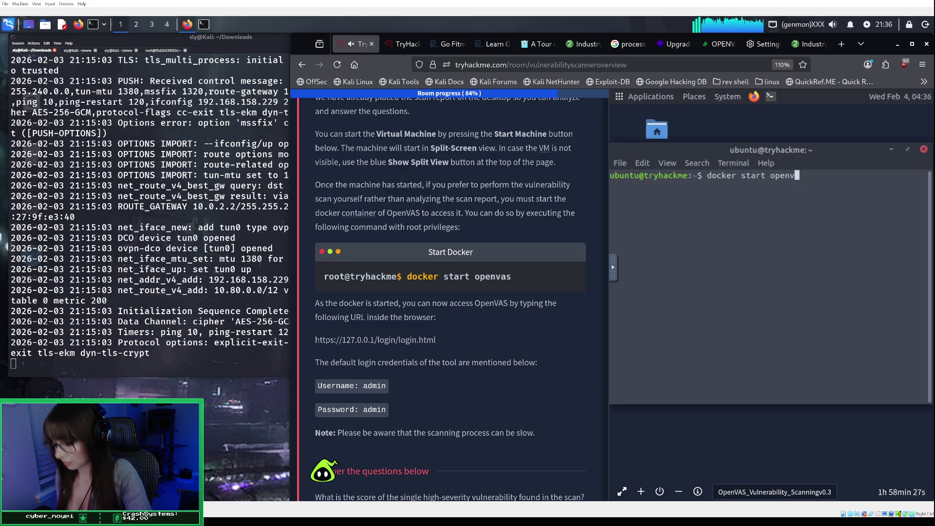
pyautogui.press('Return')
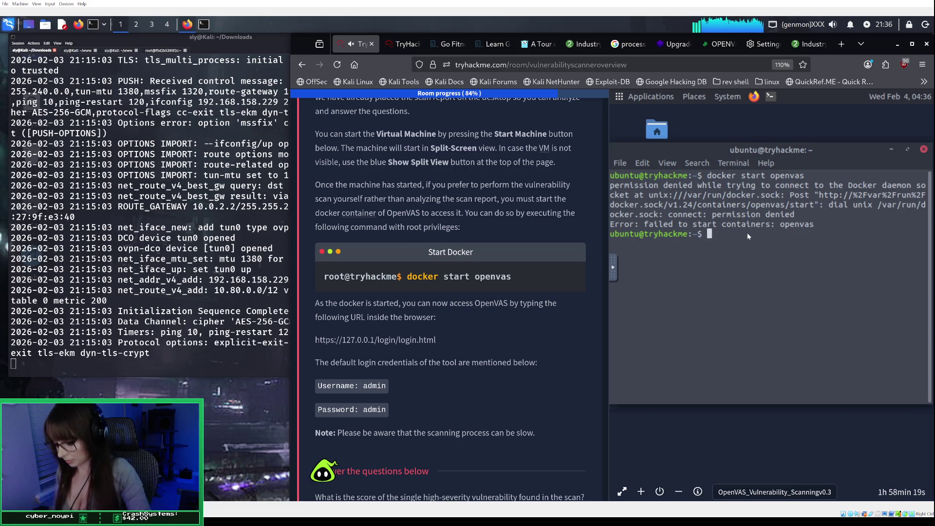
# Rerun it as root with 'sudo !!' and 'sudo docker start openvas' until it returns openvas
pyautogui.write('sudoi')
pyautogui.press('BackSpace')
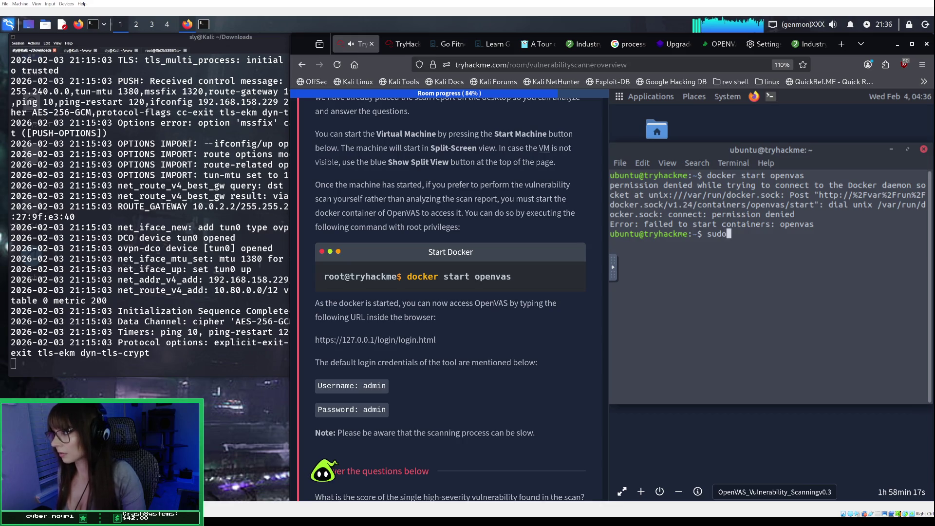
pyautogui.write('!!')
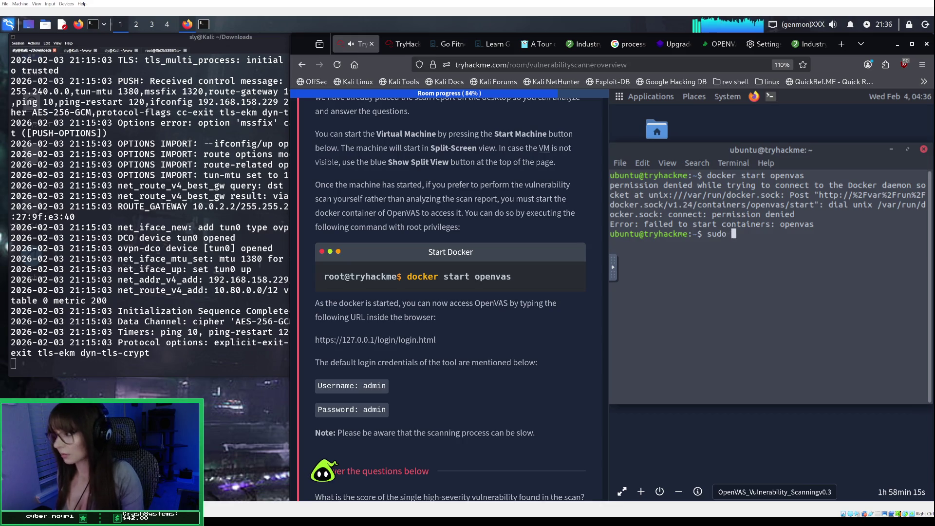
pyautogui.press('Return')
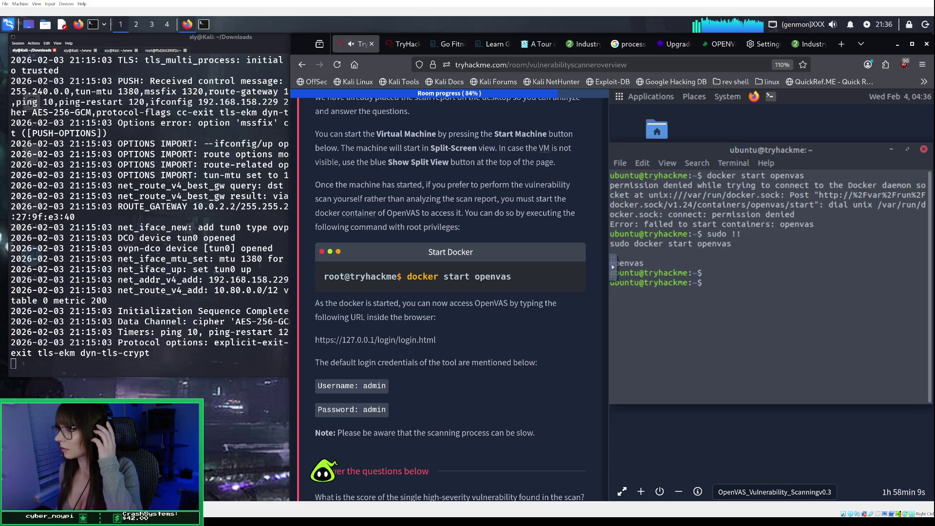
pyautogui.write('sudo ')
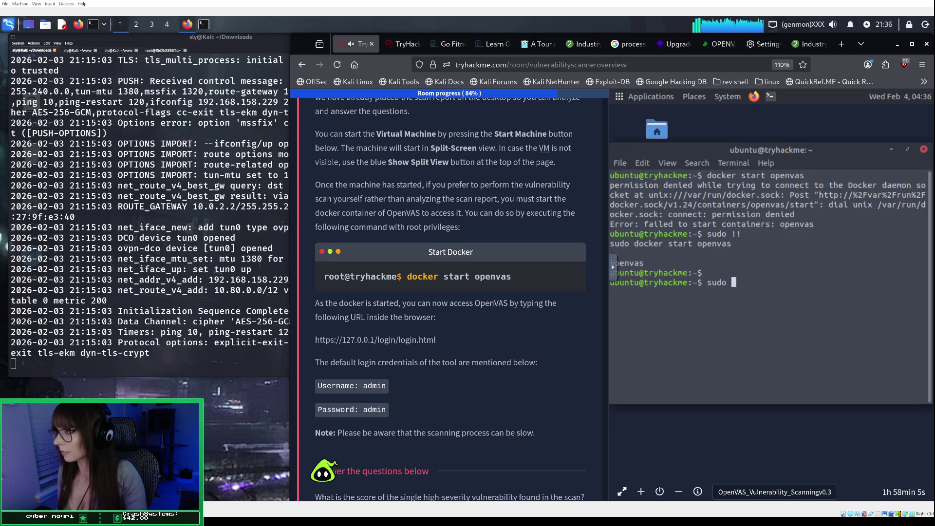
pyautogui.write('docke')
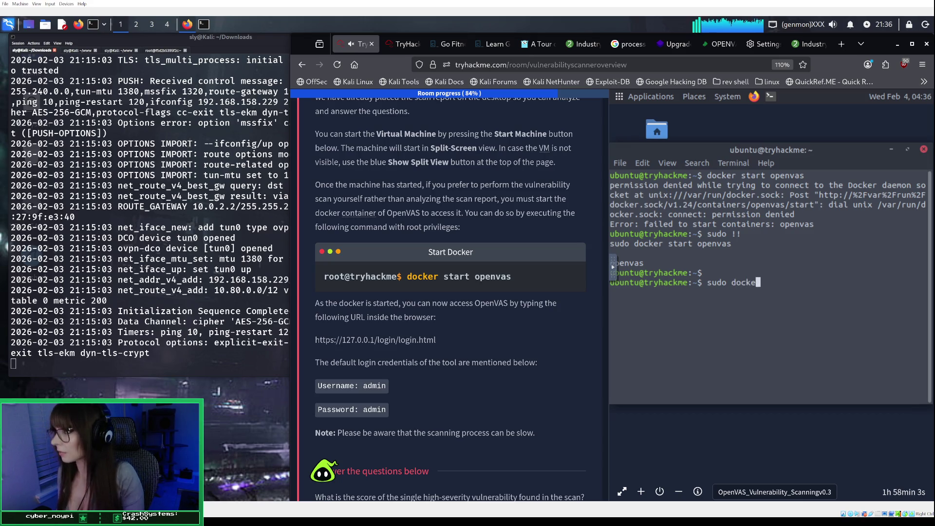
pyautogui.write('r st')
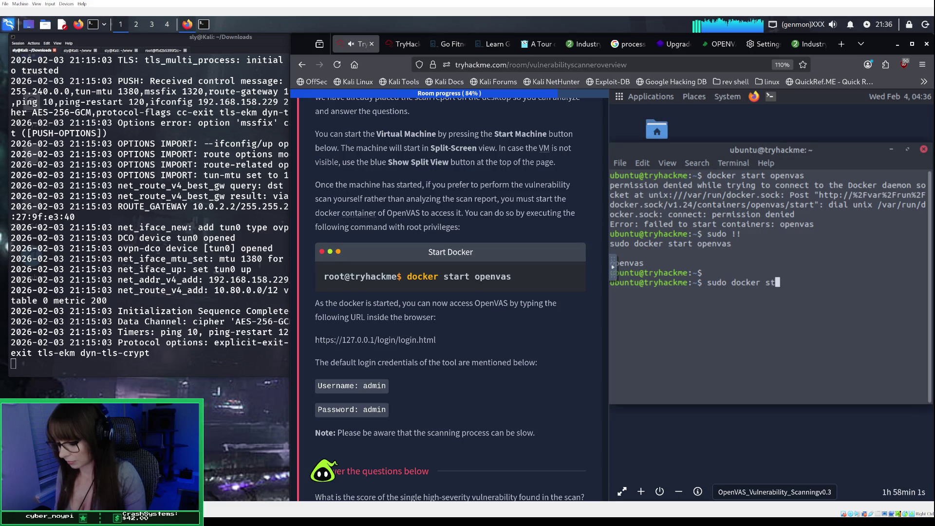
pyautogui.write('art openvas')
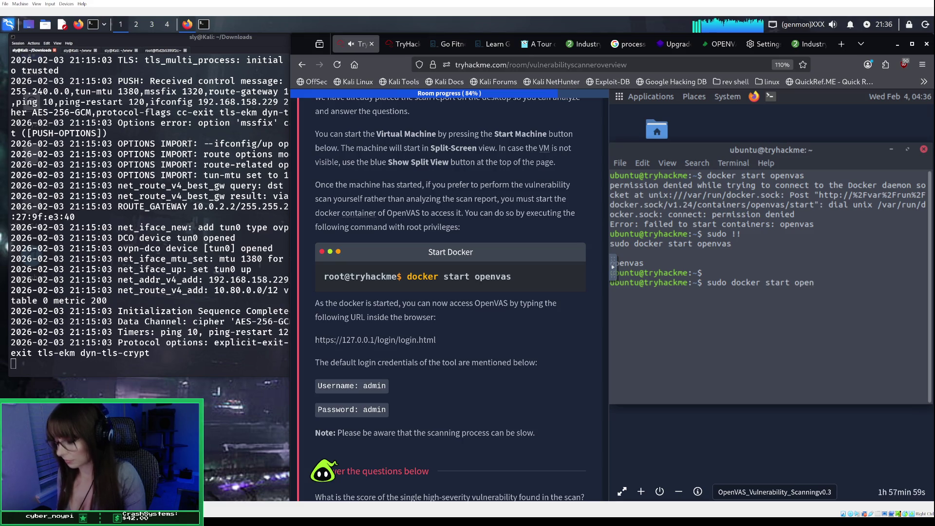
pyautogui.press('Return')
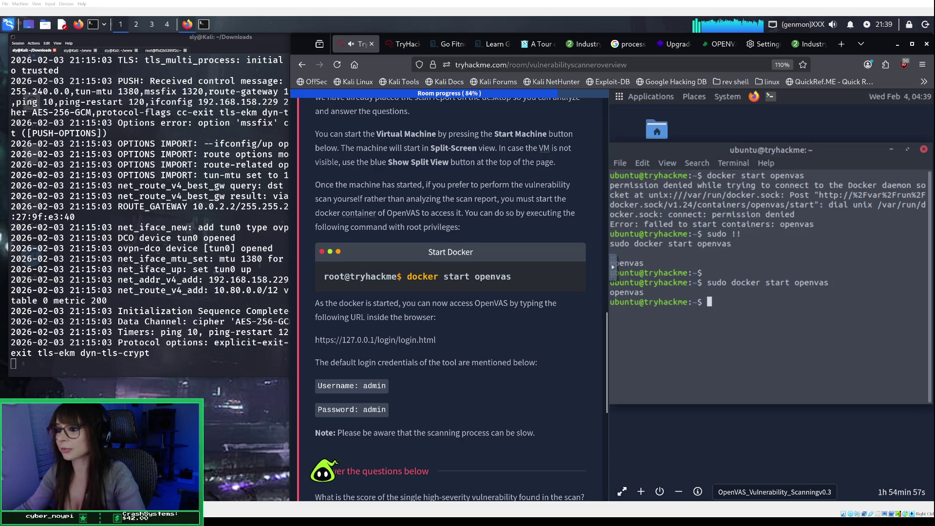
# Bring the high-severity score question into view and minimise the VM terminal to reveal the desktop
pyautogui.scroll(-3, 450, 297)
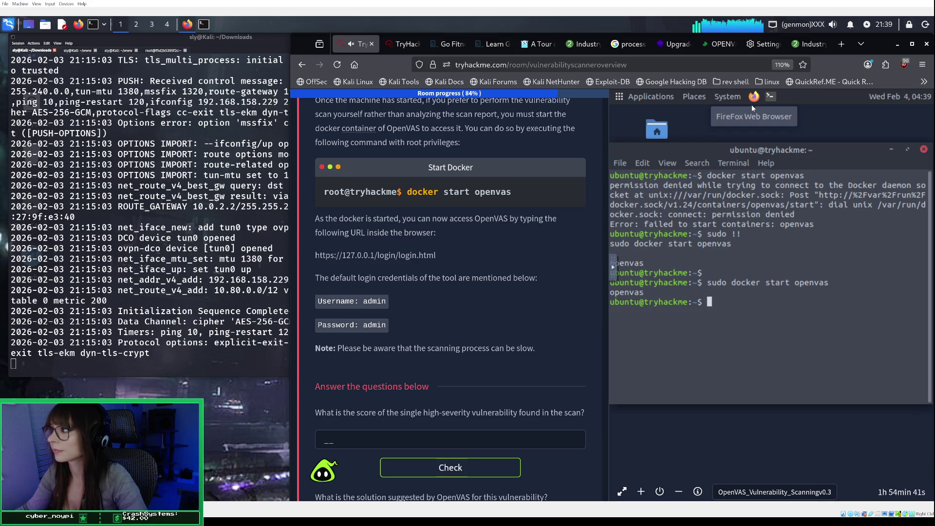
pyautogui.click(891, 149)
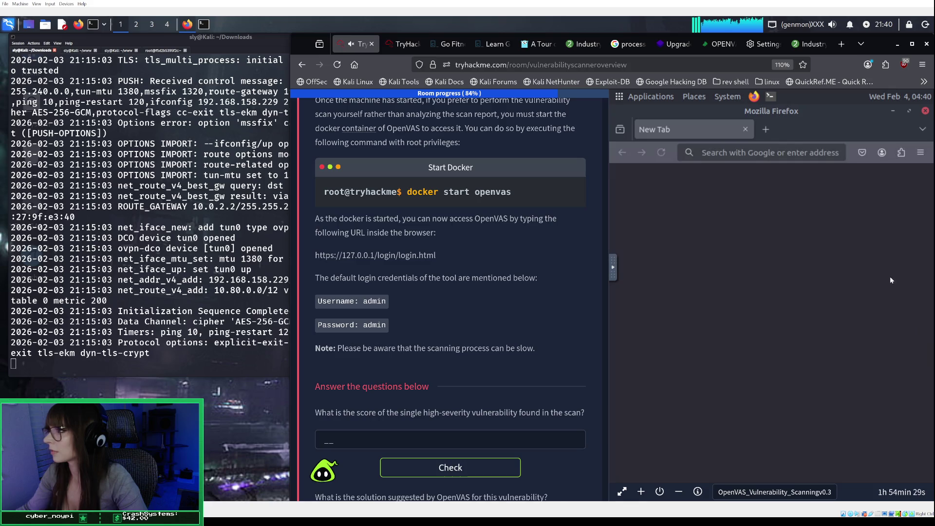
pyautogui.click(731, 154)
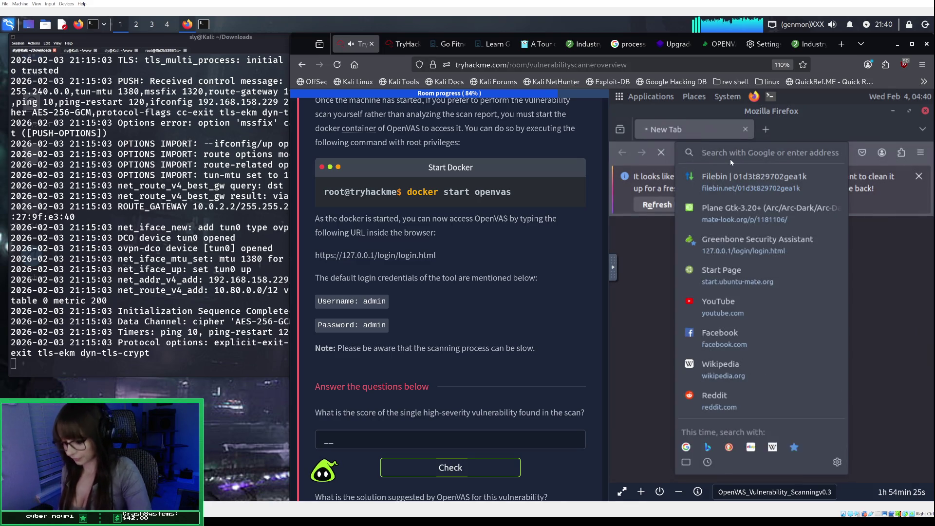
pyautogui.write('https')
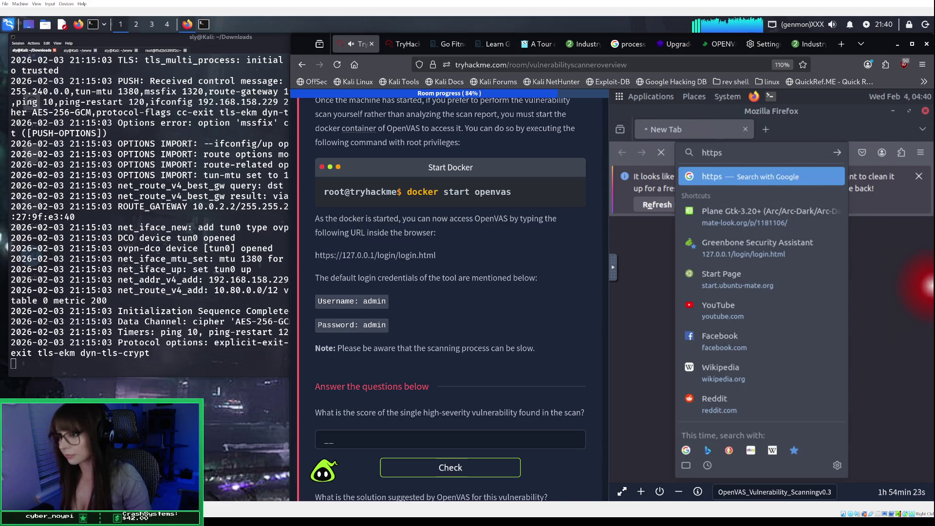
pyautogui.write('://')
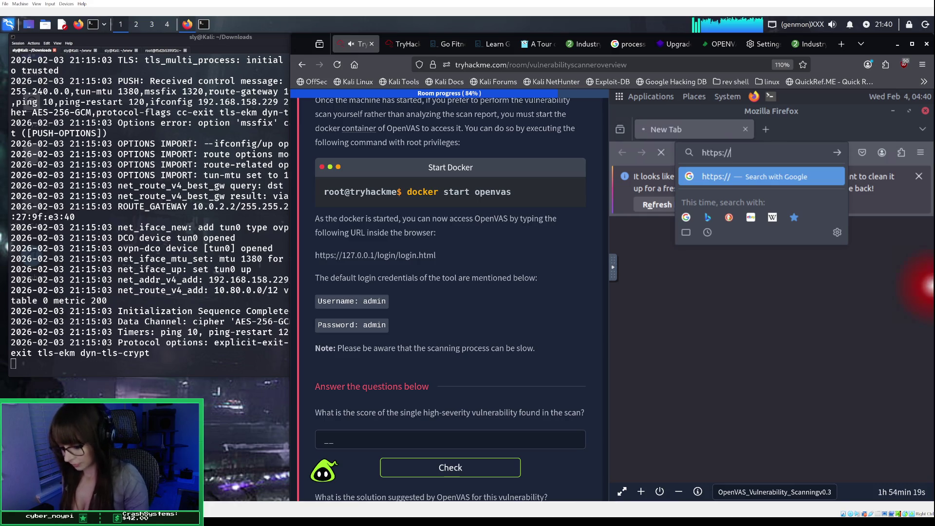
pyautogui.write('127.0.')
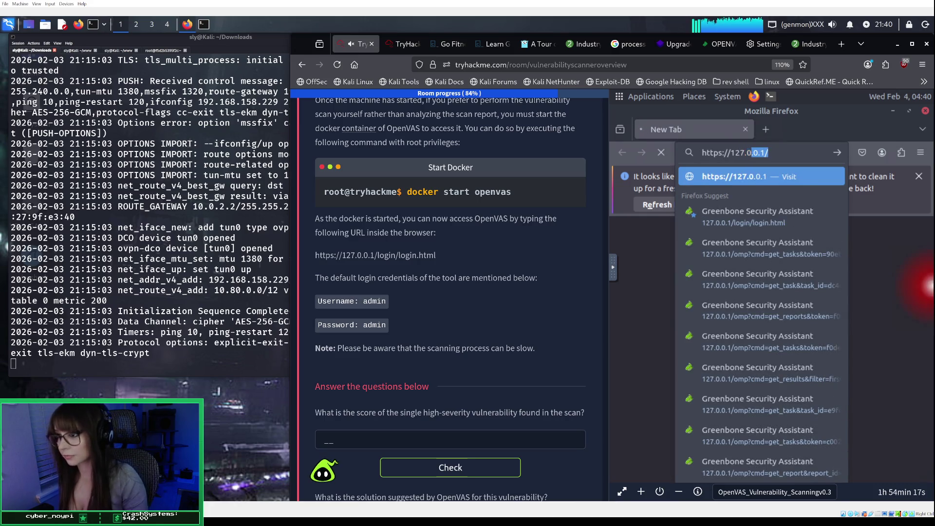
pyautogui.write('0.1')
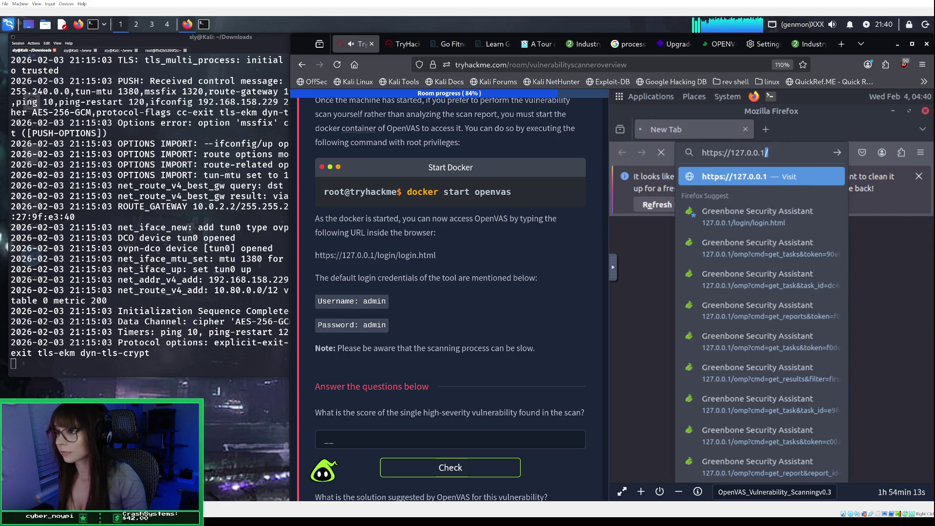
pyautogui.write('/login')
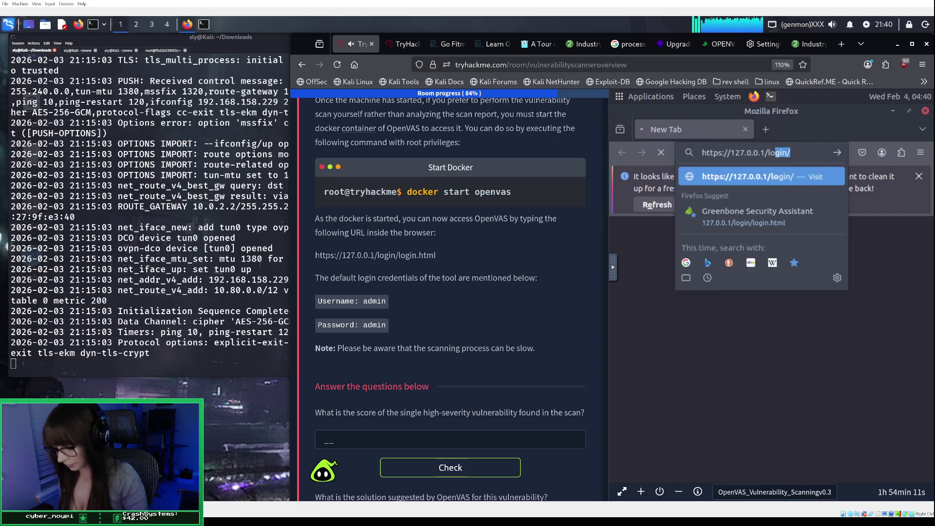
pyautogui.write('/')
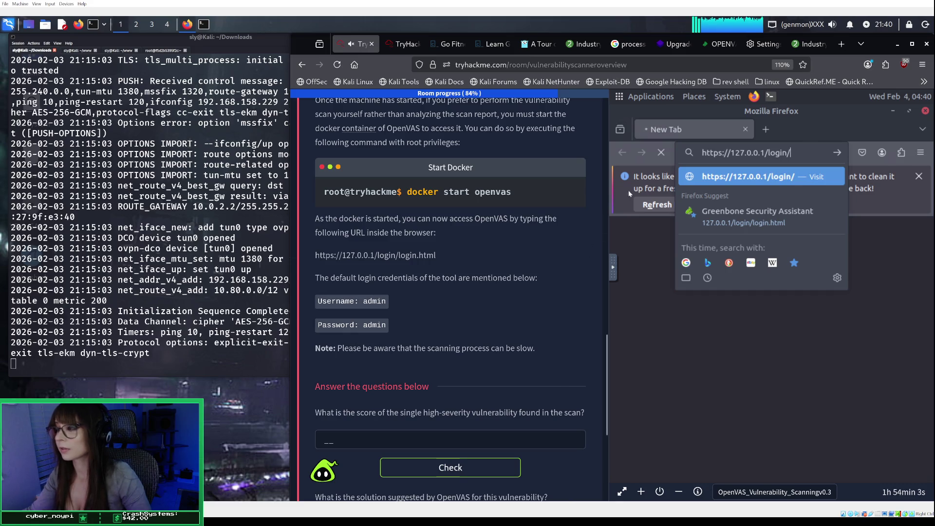
pyautogui.click(893, 110)
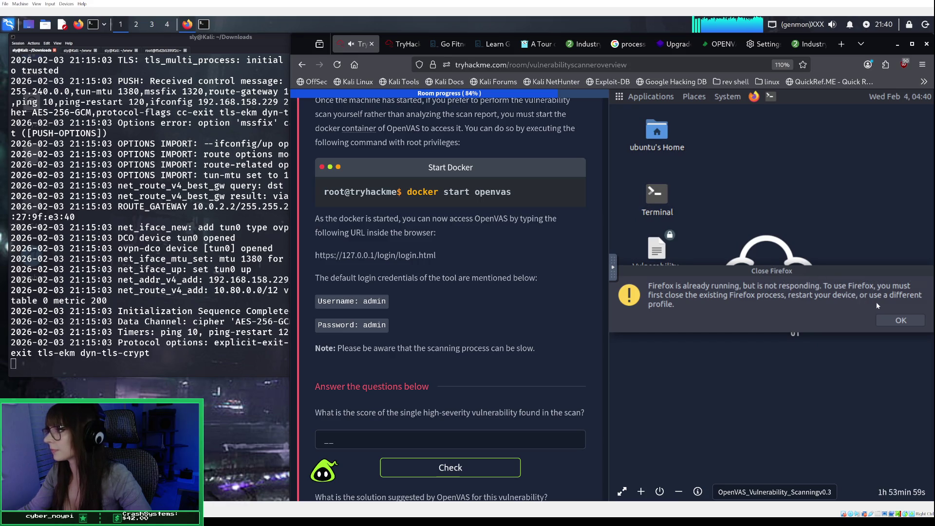
pyautogui.click(894, 320)
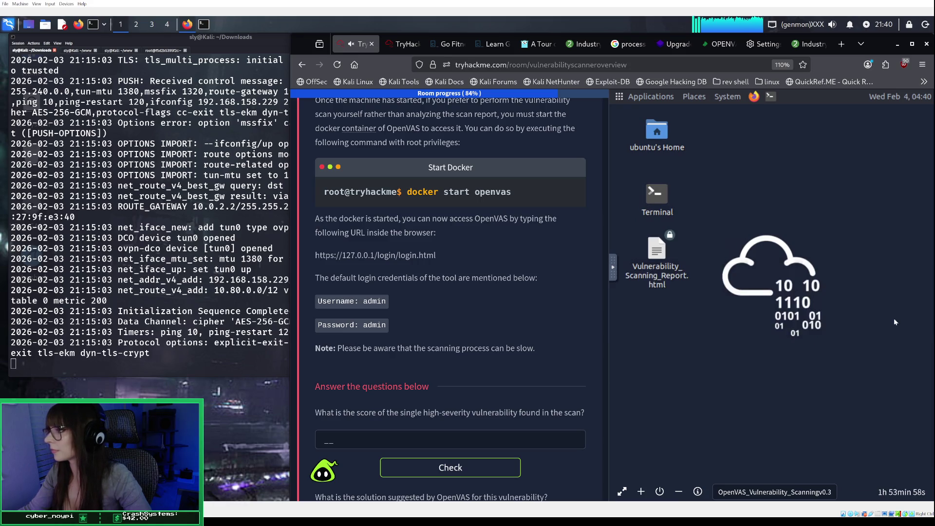
pyautogui.click(659, 264)
pyautogui.doubleClick(660, 264)
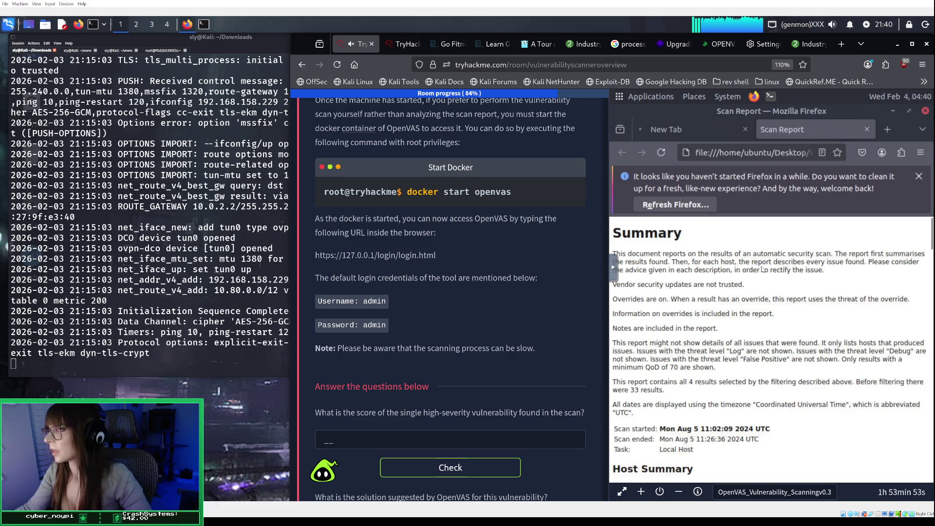
# Review the report Summary: Local Host scan from Mon Aug 5 2024, 4 of 33 results
pyautogui.scroll(-3, 759, 256)
pyautogui.scroll(3, 759, 255)
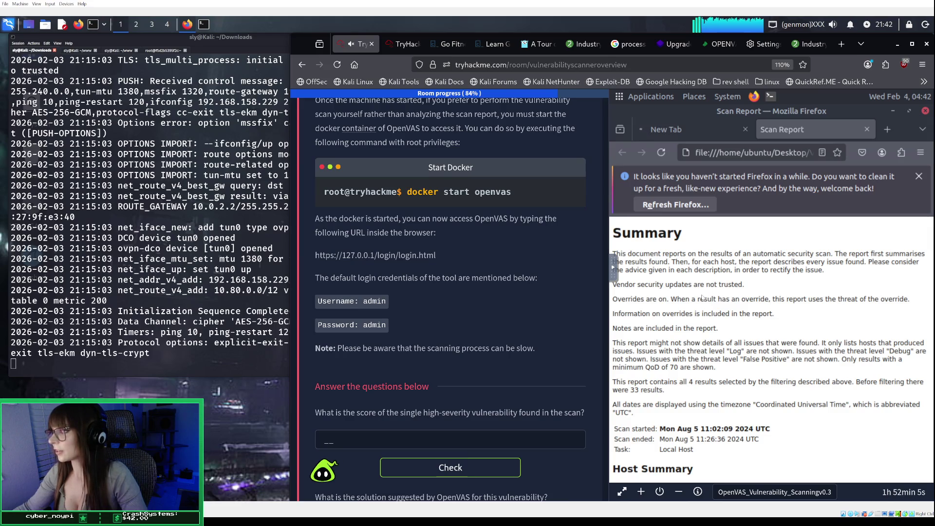
# Scroll down to the High issue: CVSS 10.0 on 9390/tcp, GVM default credentials
pyautogui.scroll(-3, 702, 298)
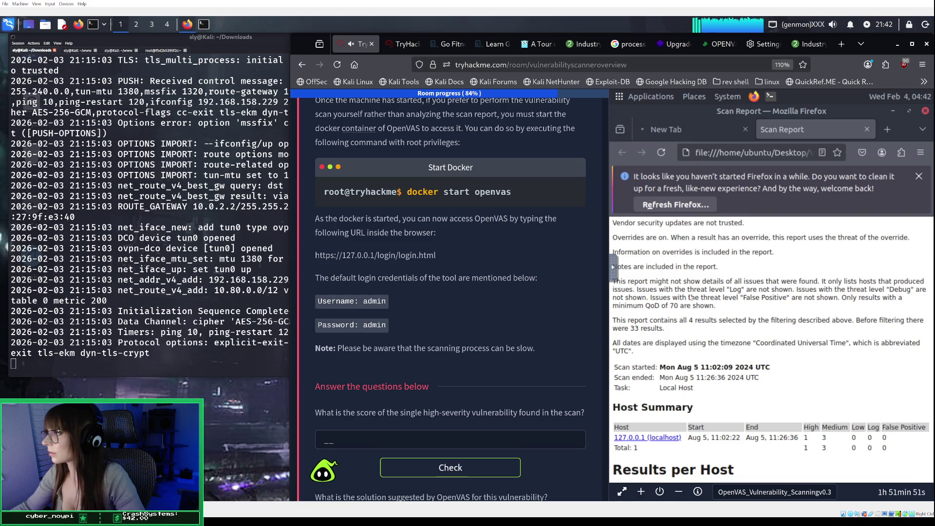
pyautogui.scroll(-2, 690, 297)
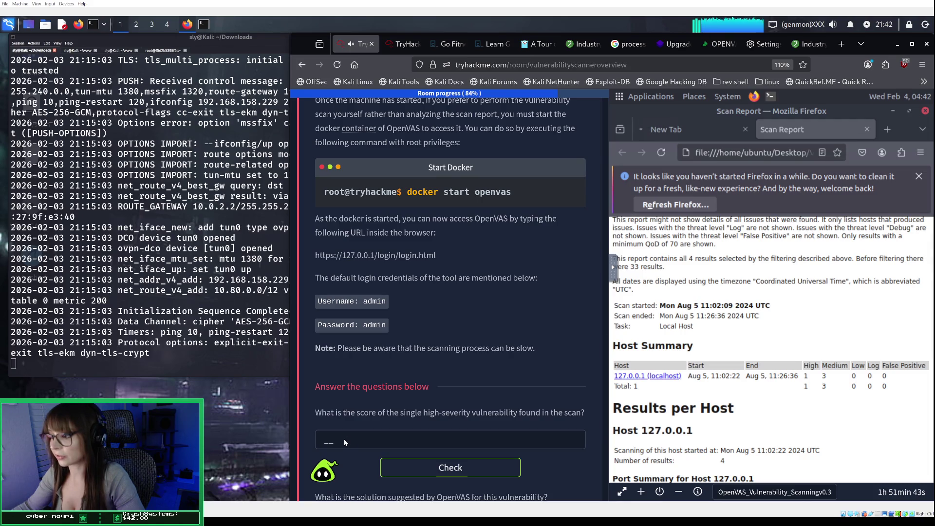
pyautogui.scroll(-2, 672, 384)
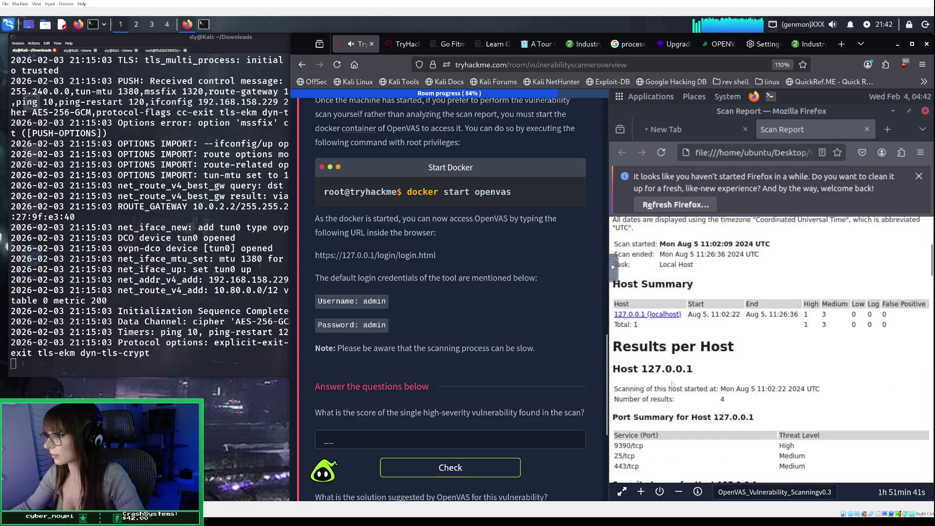
pyautogui.scroll(-2, 674, 382)
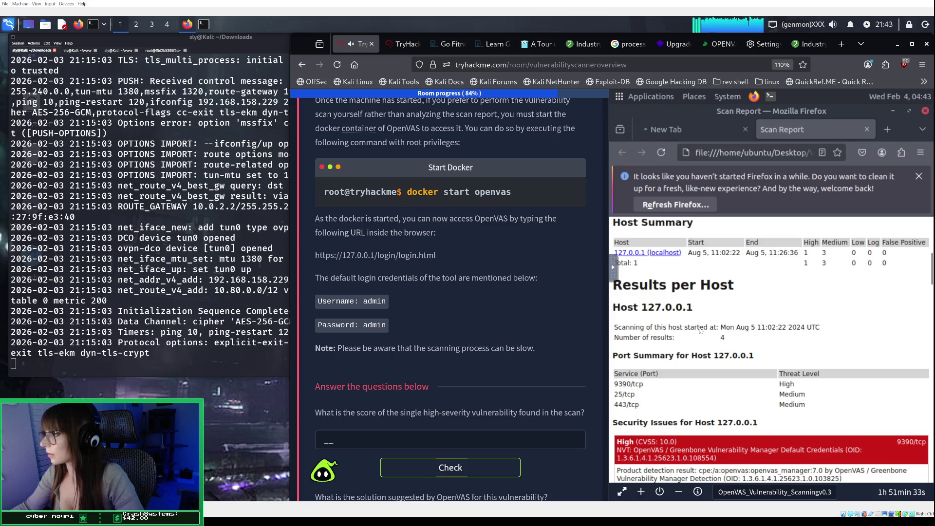
pyautogui.scroll(-2, 700, 331)
pyautogui.scroll(-2, 700, 331)
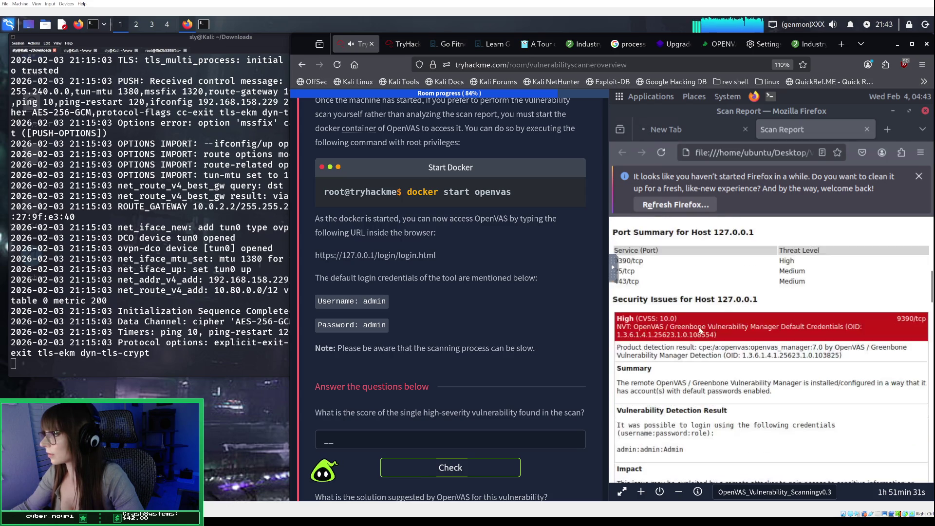
# Answer the high-severity score question with 10 and check it
pyautogui.click(338, 440)
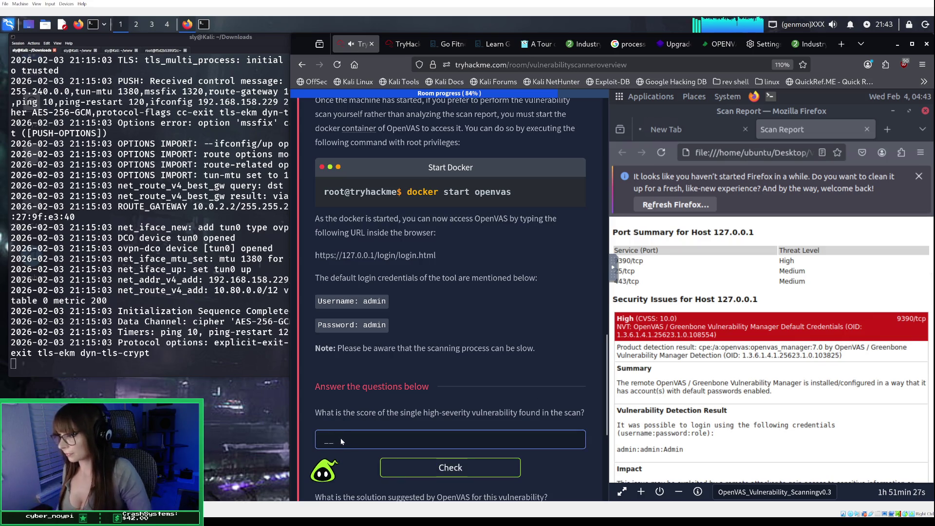
pyautogui.write('10')
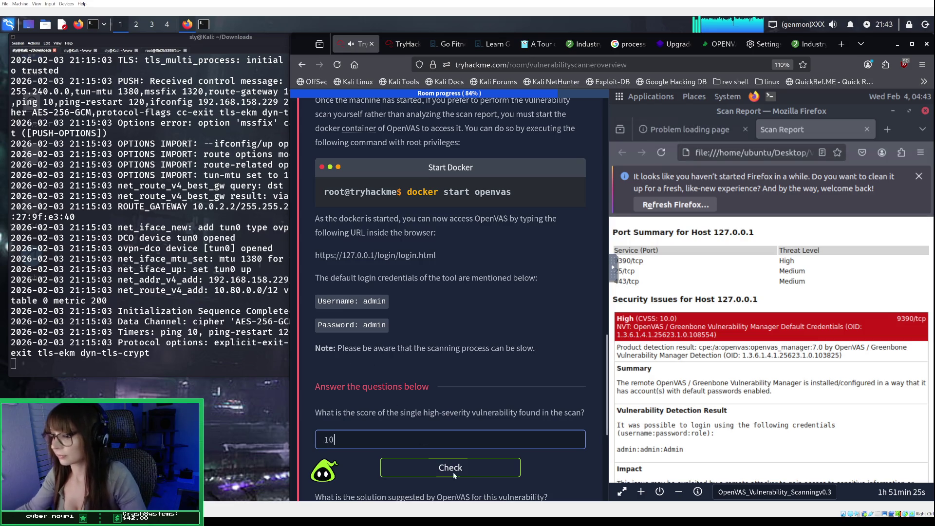
pyautogui.click(452, 472)
# Copy the report's suggested Solution text into the solution answer and submit it
pyautogui.scroll(-3, 440, 451)
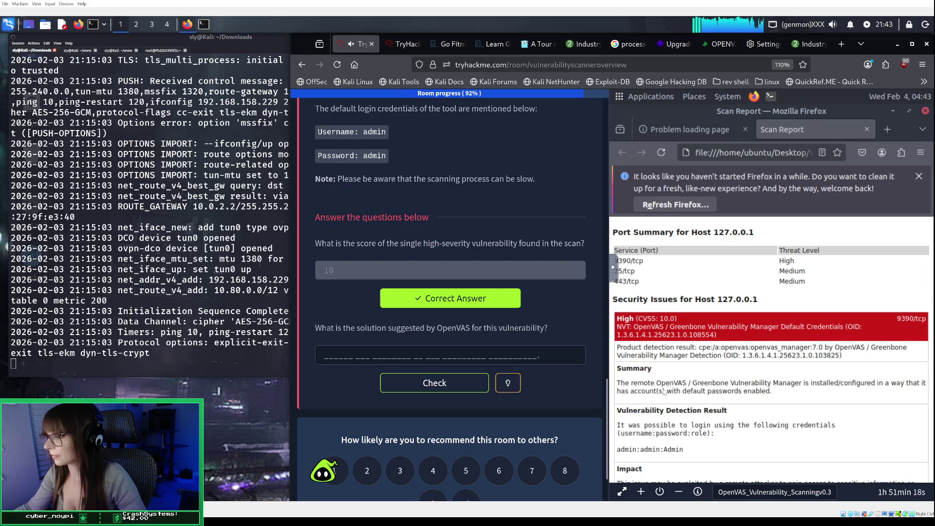
pyautogui.scroll(-3, 664, 391)
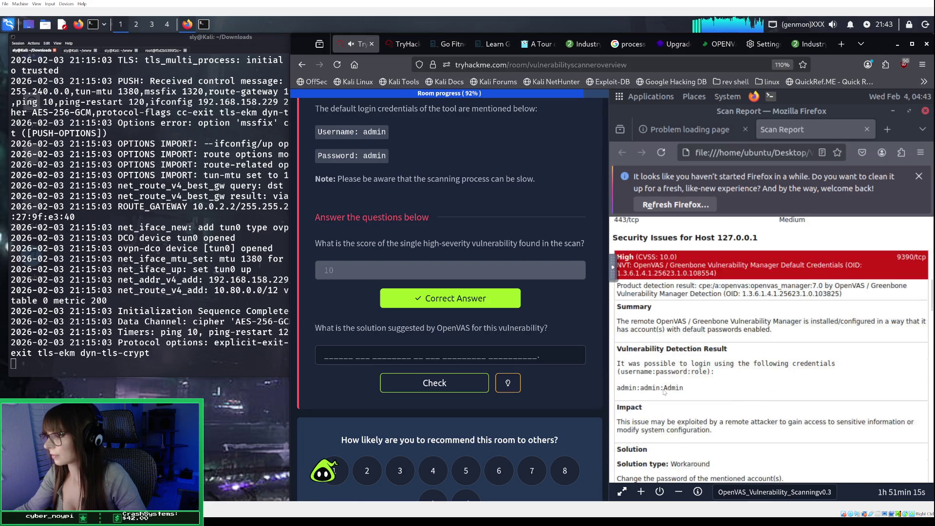
pyautogui.scroll(-5, 663, 391)
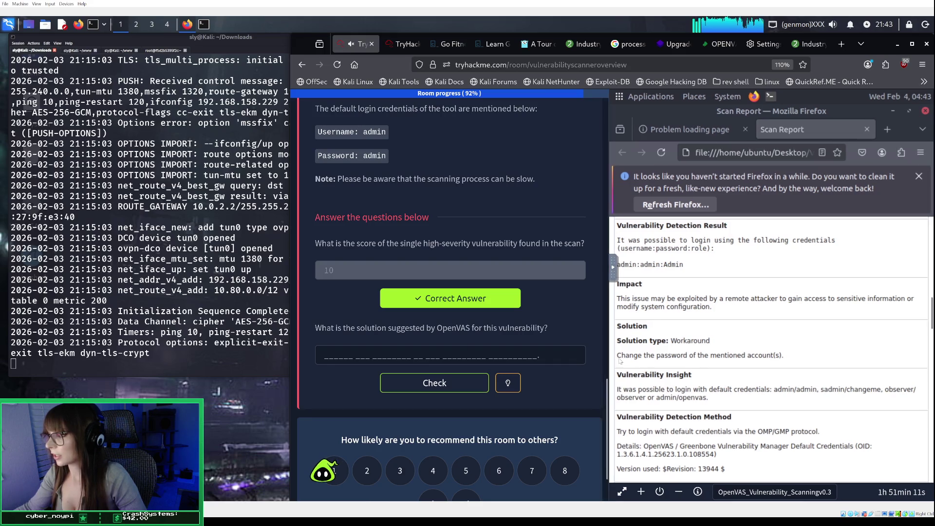
pyautogui.moveTo(616, 356); pyautogui.dragTo(783, 356)
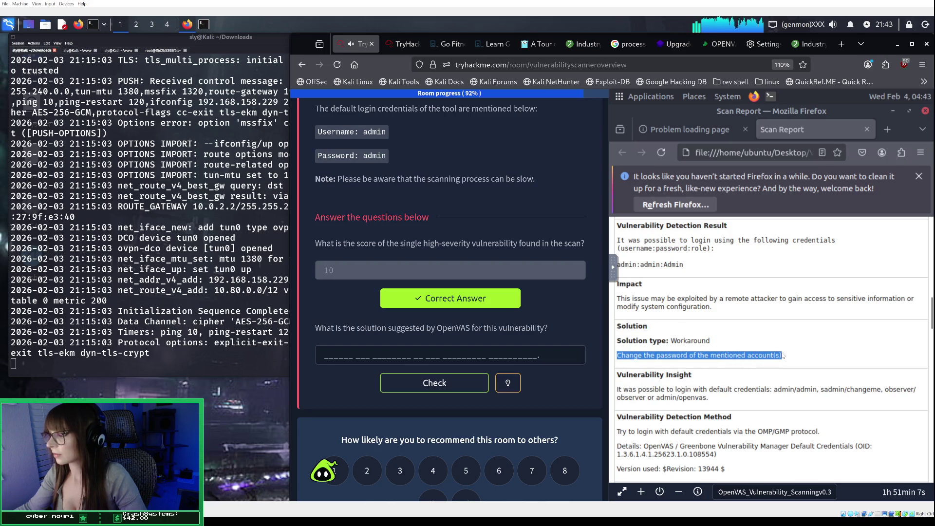
pyautogui.rightClick(768, 357)
pyautogui.click(791, 222)
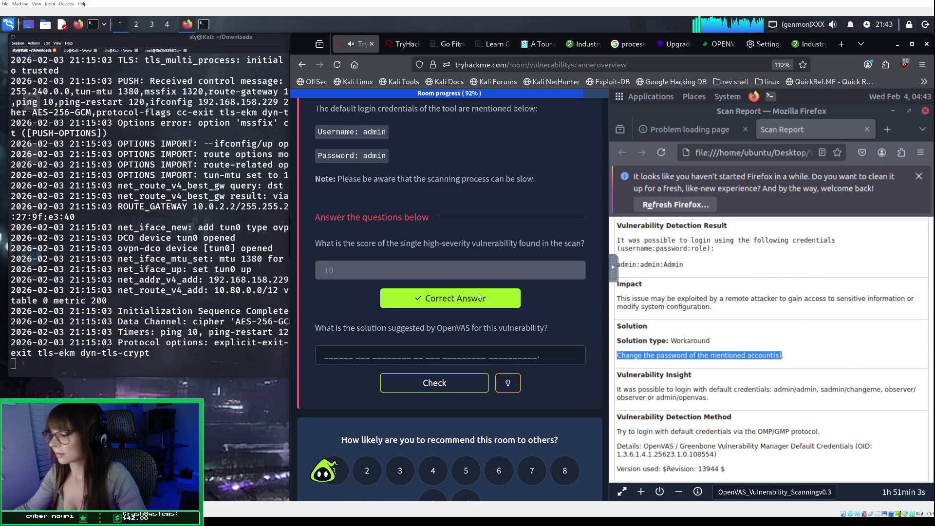
pyautogui.click(342, 361)
pyautogui.hotkey('ctrl', 'v')
pyautogui.click(434, 389)
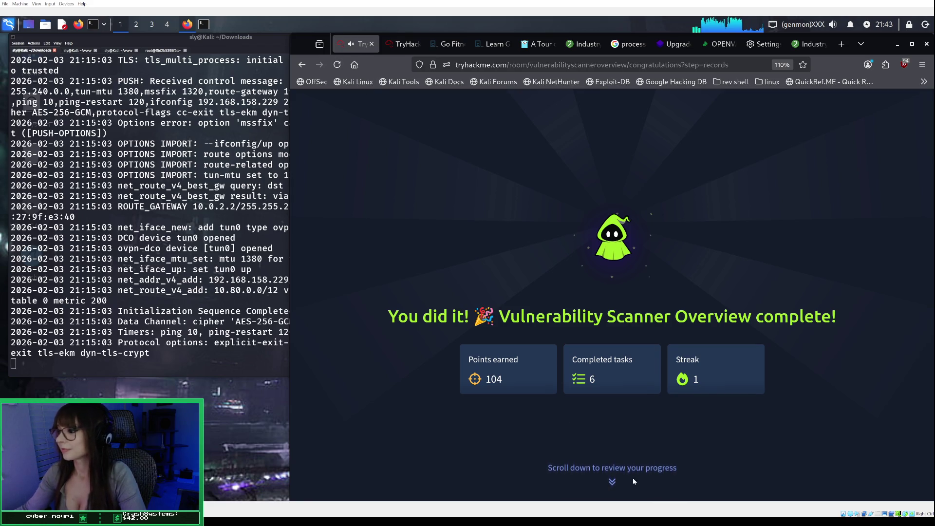
# Scroll the room completion page, then go to the dashboard
pyautogui.scroll(-2, 633, 478)
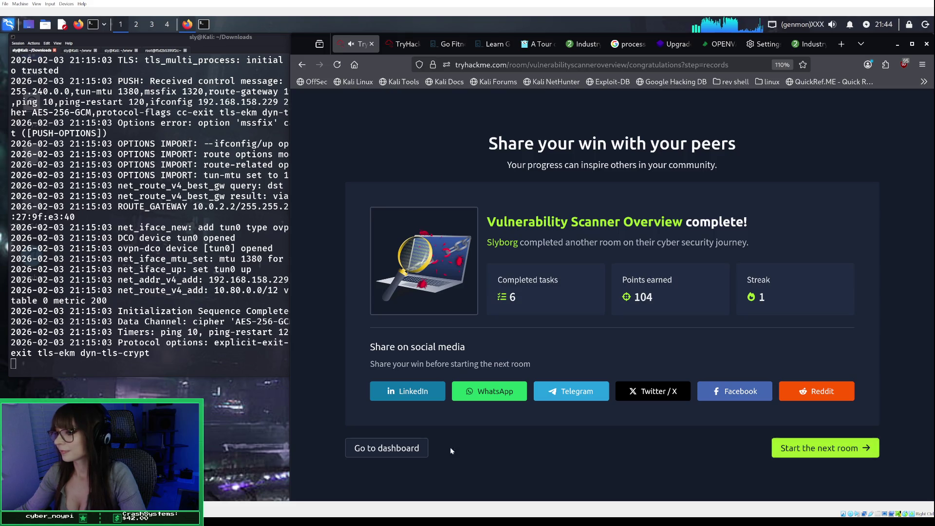
pyautogui.click(395, 451)
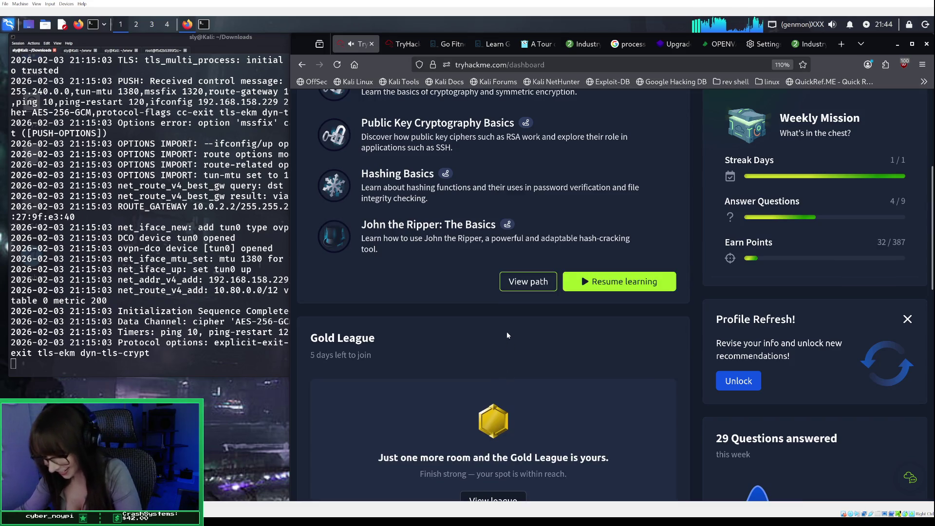
# Open the Cyber Security 101 learning path page from the dashboard
pyautogui.scroll(3, 506, 335)
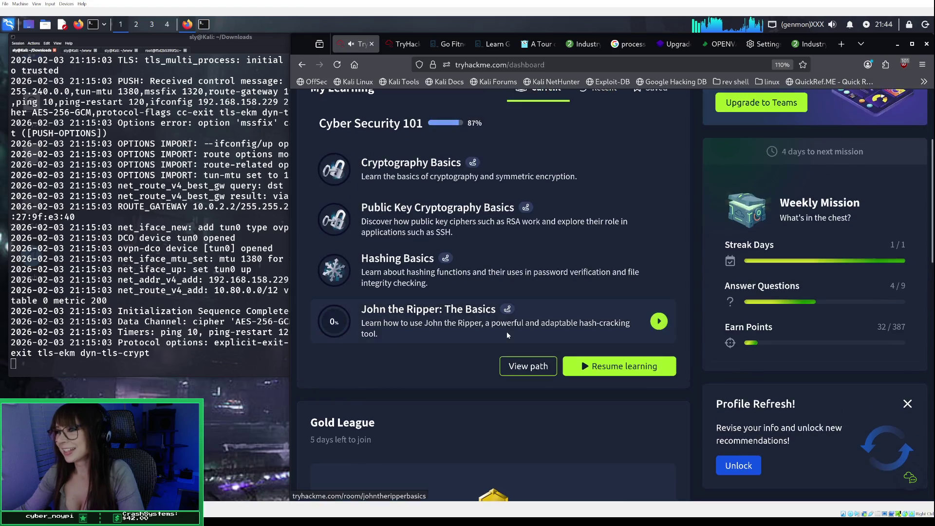
pyautogui.click(530, 367)
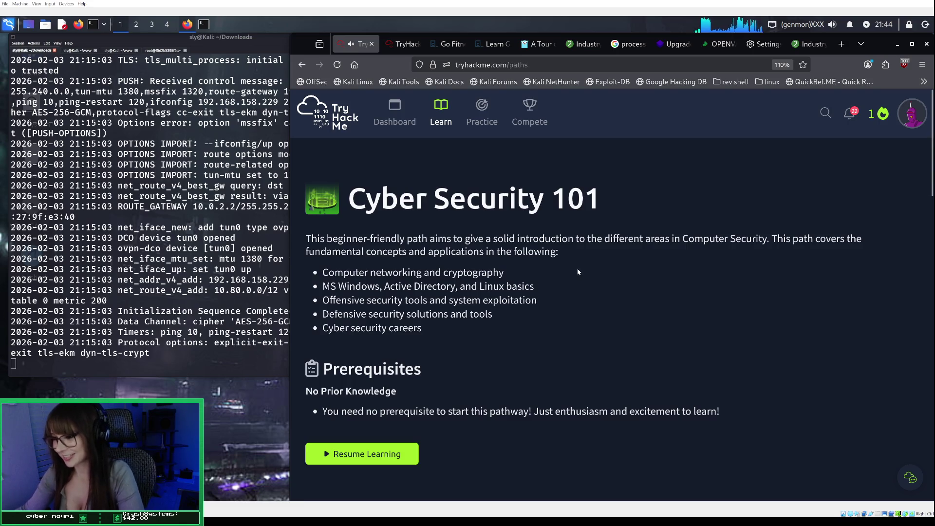
pyautogui.scroll(-2, 534, 287)
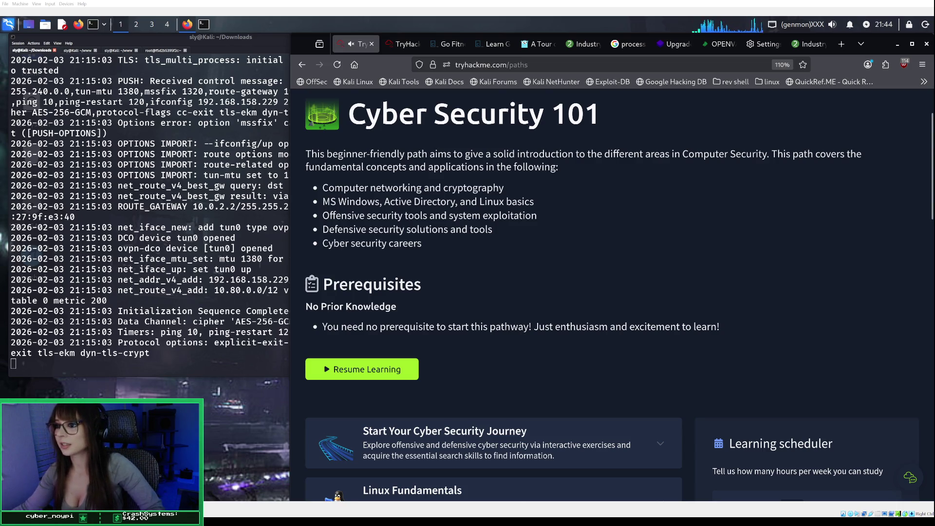
# Expand the module cards, ending with Build Your Cyber Security Career expanded
pyautogui.scroll(-15, 487, 126)
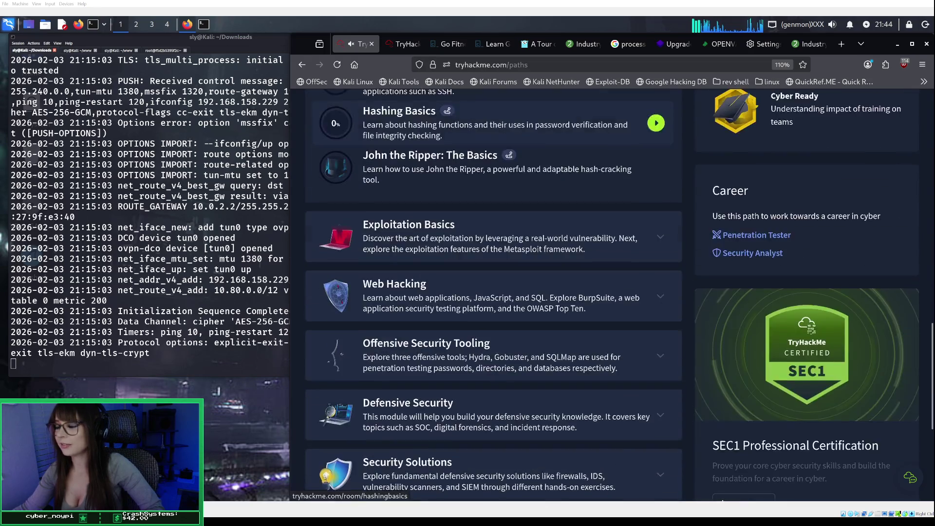
pyautogui.scroll(-5, 487, 127)
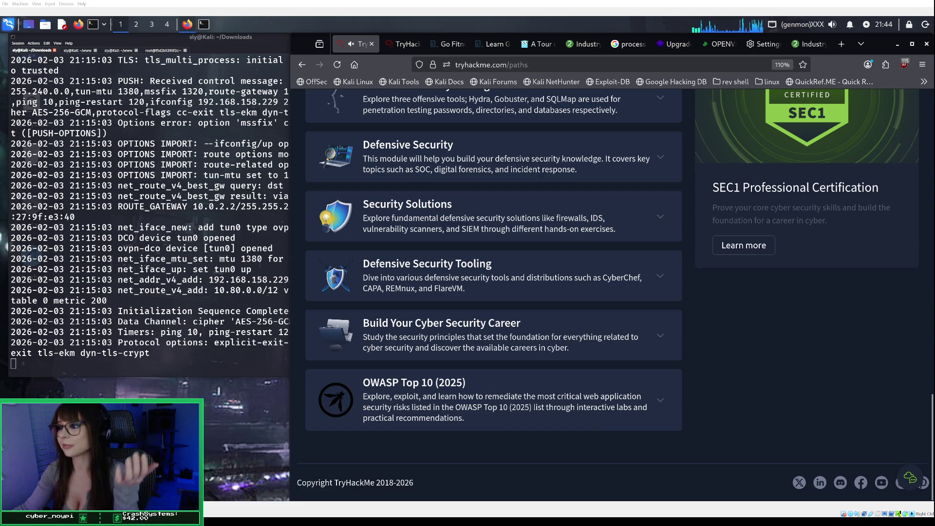
pyautogui.click(346, 334)
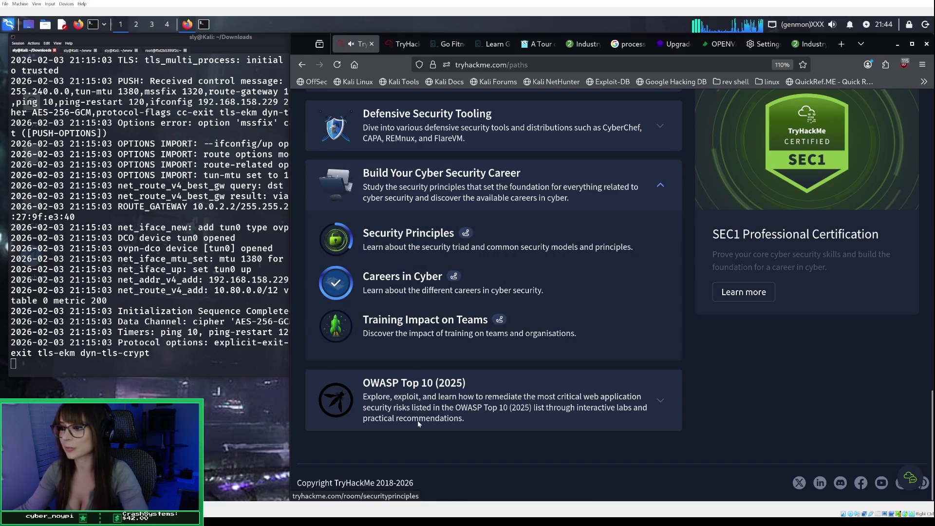
pyautogui.click(428, 403)
pyautogui.scroll(10, 463, 319)
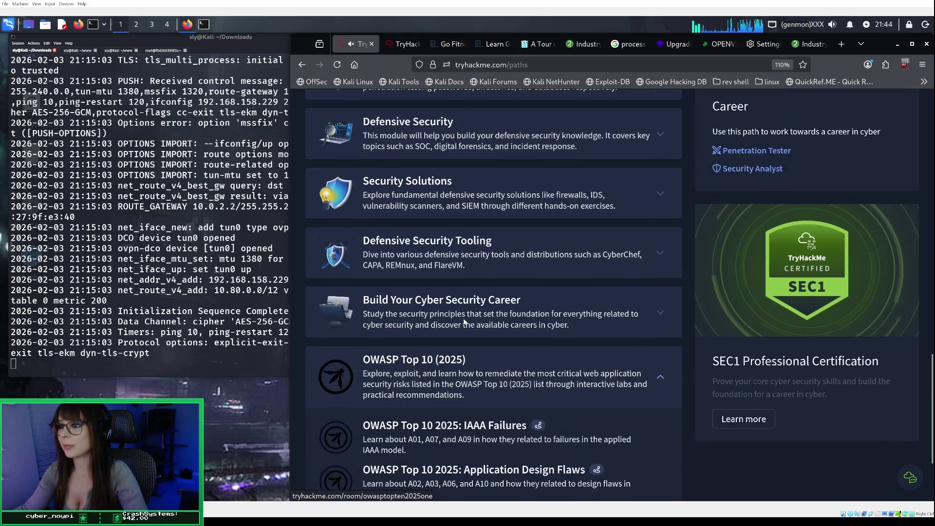
pyautogui.scroll(-10, 464, 315)
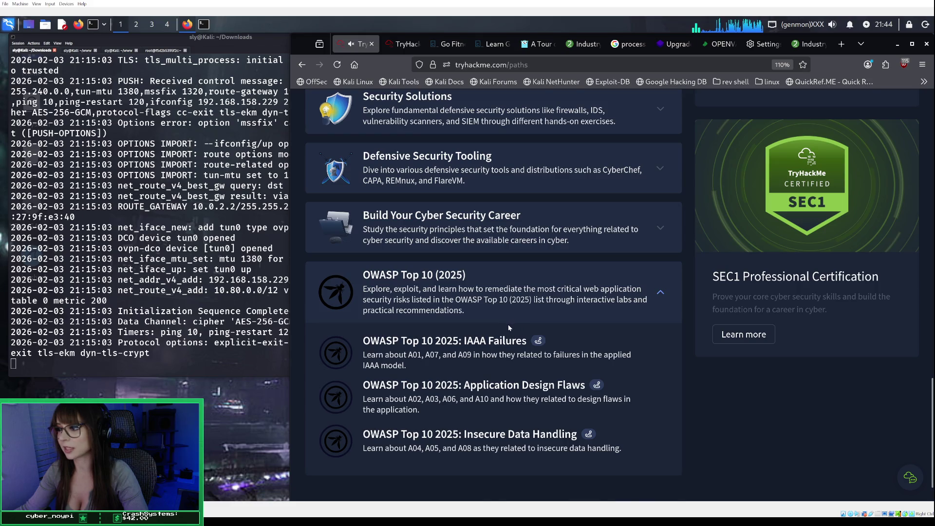
pyautogui.click(431, 247)
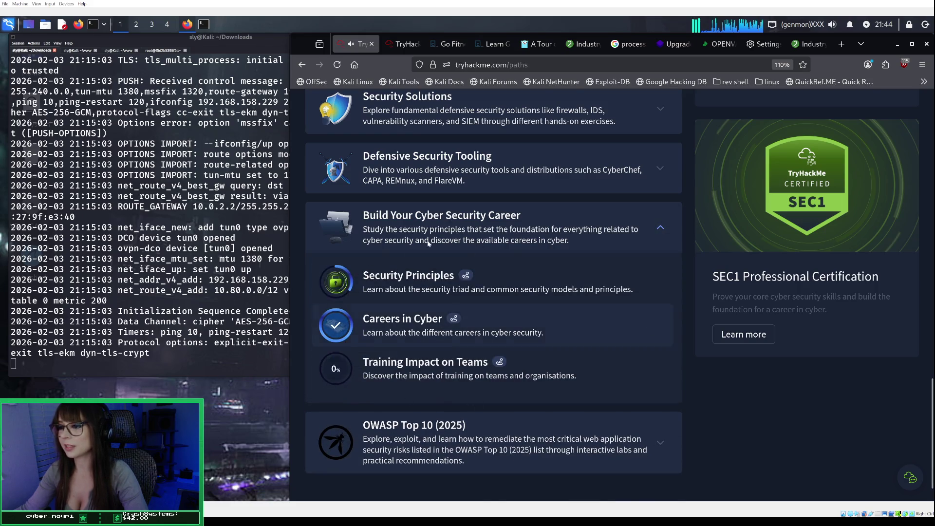